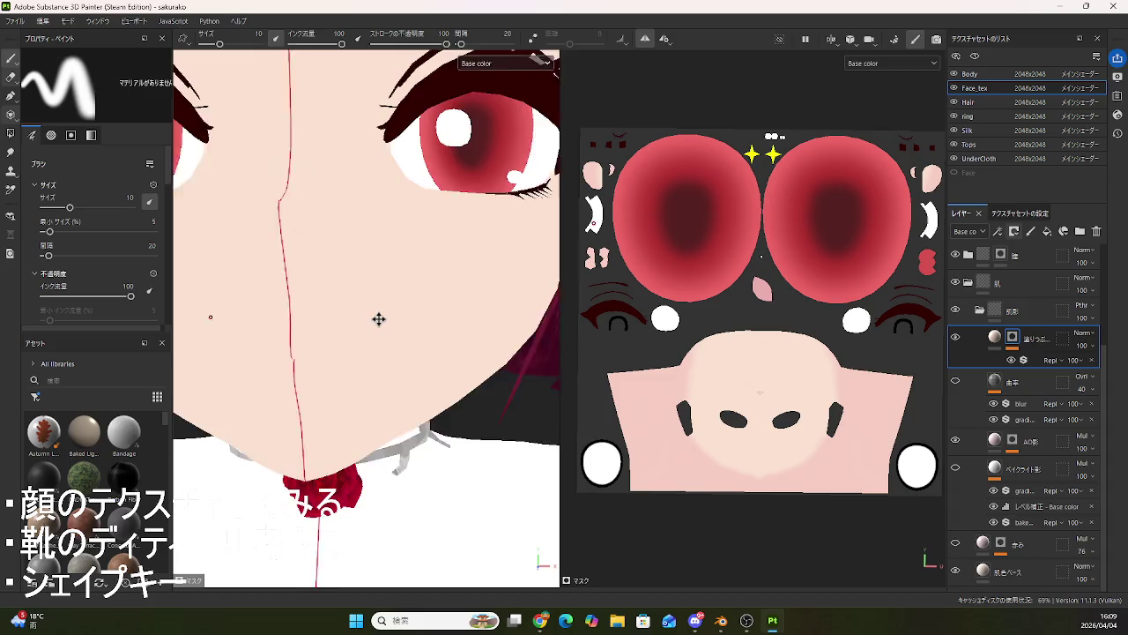
- Orbit and zoom around the face to inspect it from below, then return to a frontal view
{"action": "mouse_move", "coordinate": [379, 319]}
{"action": "left_mouse_down", "text": "alt"}
{"action": "mouse_move", "coordinate": [415, 330]}
{"action": "mouse_move", "coordinate": [380, 309]}
{"action": "mouse_move", "coordinate": [340, 315]}
{"action": "mouse_move", "coordinate": [401, 335]}
{"action": "left_mouse_up", "text": "alt"}
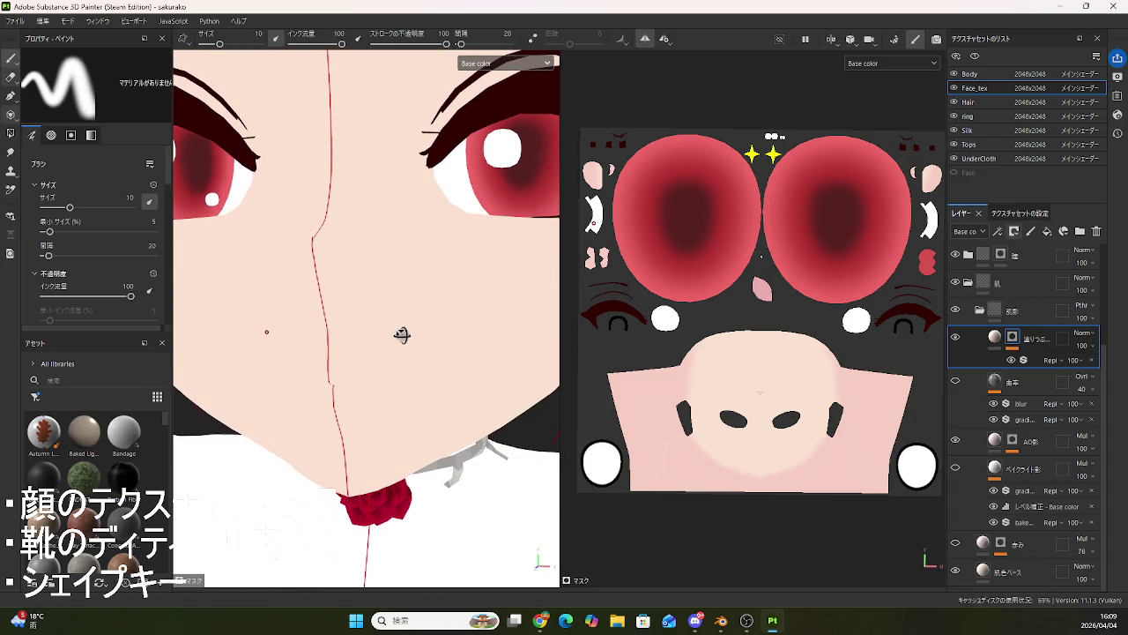
{"action": "scroll", "coordinate": [981, 359], "scroll_direction": "up", "scroll_amount": 3}
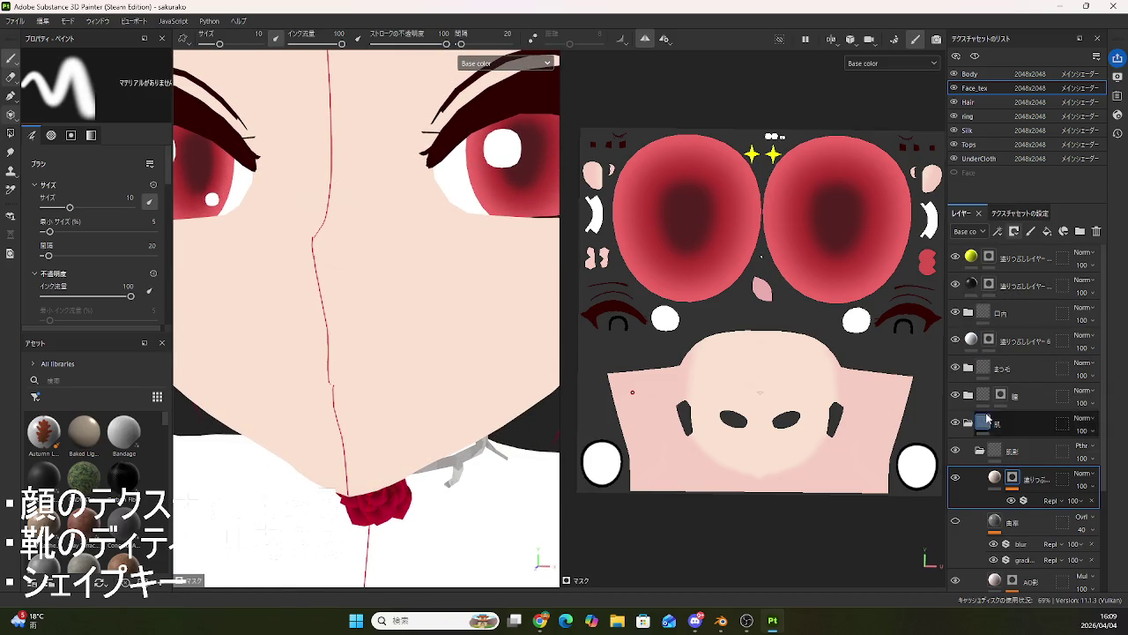
{"action": "scroll", "coordinate": [986, 415], "scroll_direction": "down", "scroll_amount": 3}
{"action": "scroll", "coordinate": [978, 346], "scroll_direction": "up", "scroll_amount": 3}
{"action": "mouse_move", "coordinate": [410, 313]}
{"action": "left_mouse_down", "text": "alt"}
{"action": "mouse_move", "coordinate": [423, 295]}
{"action": "mouse_move", "coordinate": [411, 345]}
{"action": "mouse_move", "coordinate": [423, 302]}
{"action": "mouse_move", "coordinate": [403, 277]}
{"action": "left_mouse_up", "text": "alt"}
{"action": "mouse_move", "coordinate": [435, 395]}
{"action": "left_mouse_down", "text": "alt"}
{"action": "mouse_move", "coordinate": [361, 348]}
{"action": "mouse_move", "coordinate": [360, 424]}
{"action": "mouse_move", "coordinate": [397, 384]}
{"action": "mouse_move", "coordinate": [335, 378]}
{"action": "mouse_move", "coordinate": [415, 360]}
{"action": "mouse_move", "coordinate": [415, 318]}
{"action": "mouse_move", "coordinate": [396, 433]}
{"action": "mouse_move", "coordinate": [432, 373]}
{"action": "mouse_move", "coordinate": [307, 358]}
{"action": "mouse_move", "coordinate": [405, 335]}
{"action": "mouse_move", "coordinate": [443, 356]}
{"action": "mouse_move", "coordinate": [365, 320]}
{"action": "mouse_move", "coordinate": [335, 323]}
{"action": "mouse_move", "coordinate": [405, 333]}
{"action": "mouse_move", "coordinate": [403, 353]}
{"action": "mouse_move", "coordinate": [282, 372]}
{"action": "mouse_move", "coordinate": [280, 359]}
{"action": "mouse_move", "coordinate": [421, 343]}
{"action": "mouse_move", "coordinate": [428, 373]}
{"action": "mouse_move", "coordinate": [297, 391]}
{"action": "mouse_move", "coordinate": [375, 376]}
{"action": "mouse_move", "coordinate": [403, 353]}
{"action": "mouse_move", "coordinate": [441, 403]}
{"action": "mouse_move", "coordinate": [547, 379]}
{"action": "mouse_move", "coordinate": [432, 367]}
{"action": "mouse_move", "coordinate": [385, 295]}
{"action": "mouse_move", "coordinate": [326, 294]}
{"action": "mouse_move", "coordinate": [372, 312]}
{"action": "mouse_move", "coordinate": [294, 297]}
{"action": "left_mouse_up", "text": "alt"}
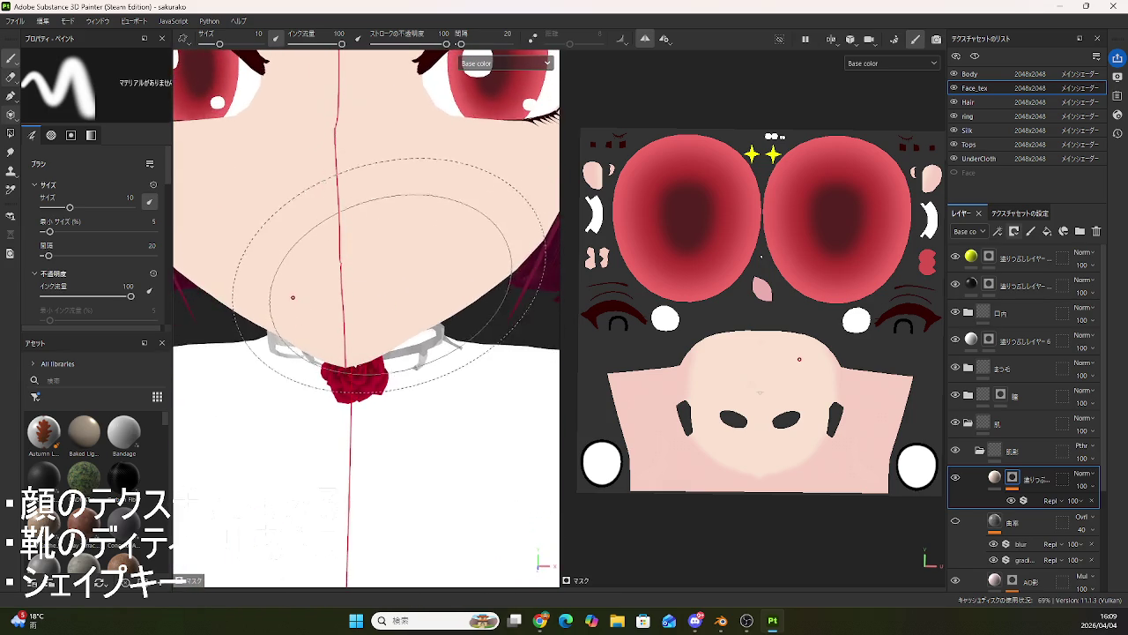
{"action": "scroll", "coordinate": [294, 297], "scroll_direction": "down", "scroll_amount": 3}
{"action": "middle_click_drag", "start_coordinate": [388, 282], "coordinate": [414, 317], "text": "alt"}
{"action": "left_click_drag", "start_coordinate": [415, 317], "coordinate": [416, 317], "text": "alt"}
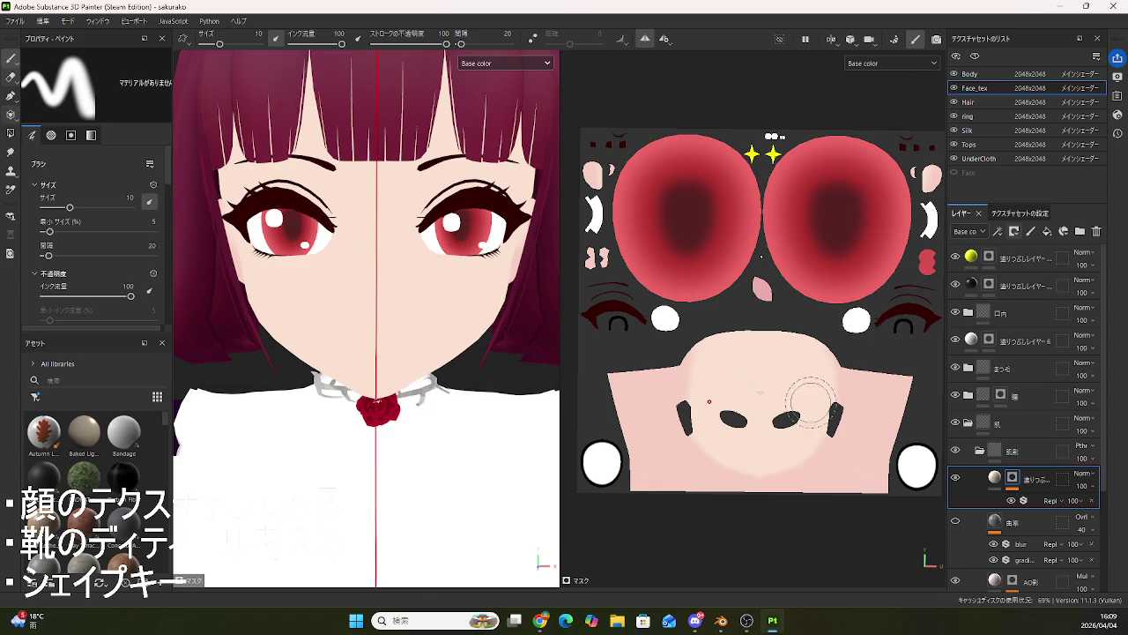
{"action": "scroll", "coordinate": [977, 319], "scroll_direction": "down", "scroll_amount": 3}
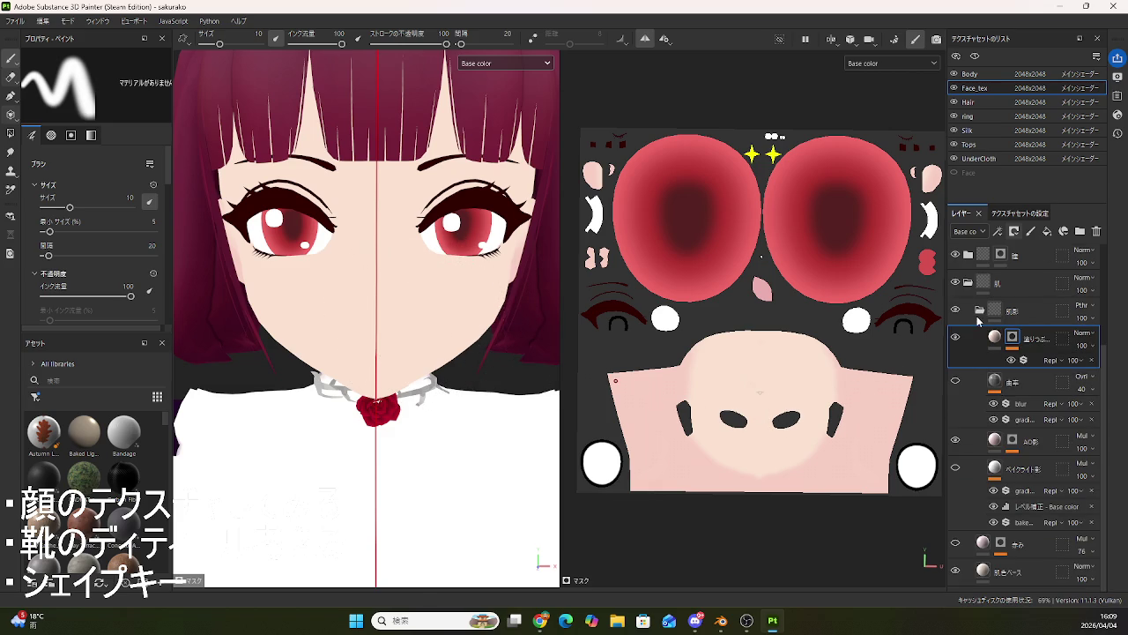
{"action": "scroll", "coordinate": [992, 393], "scroll_direction": "up", "scroll_amount": 3}
{"action": "scroll", "coordinate": [996, 397], "scroll_direction": "down", "scroll_amount": 3}
{"action": "scroll", "coordinate": [991, 407], "scroll_direction": "up", "scroll_amount": 3}
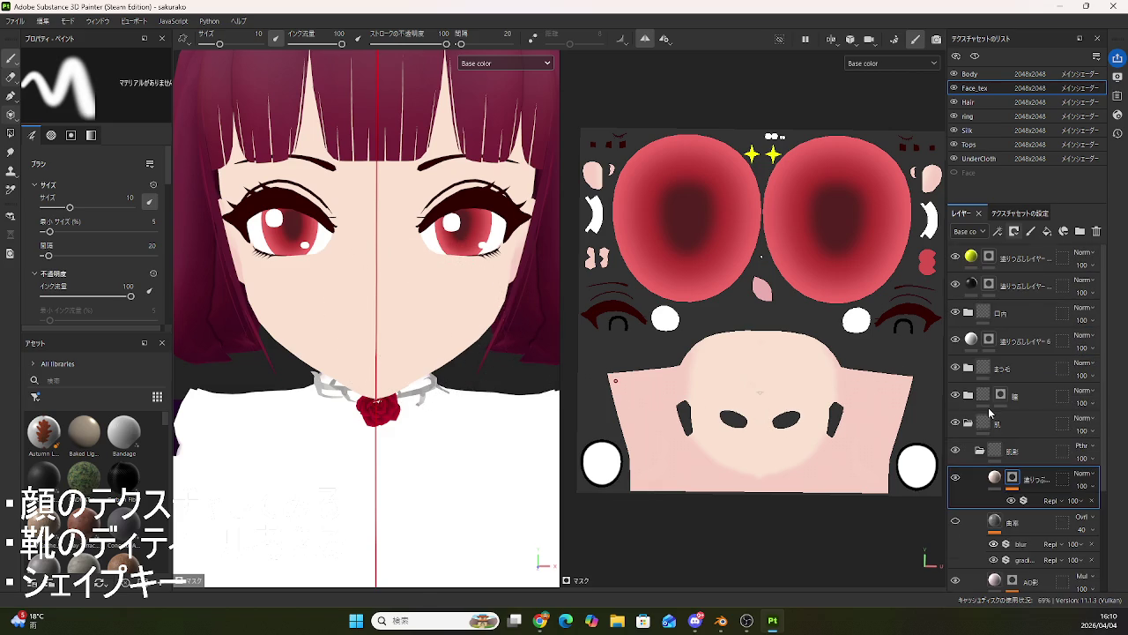
- Collapse the 肌 and 瞳 groups, expand まつ毛, and toggle its first layer's visibility off and on
{"action": "left_click", "coordinate": [970, 423]}
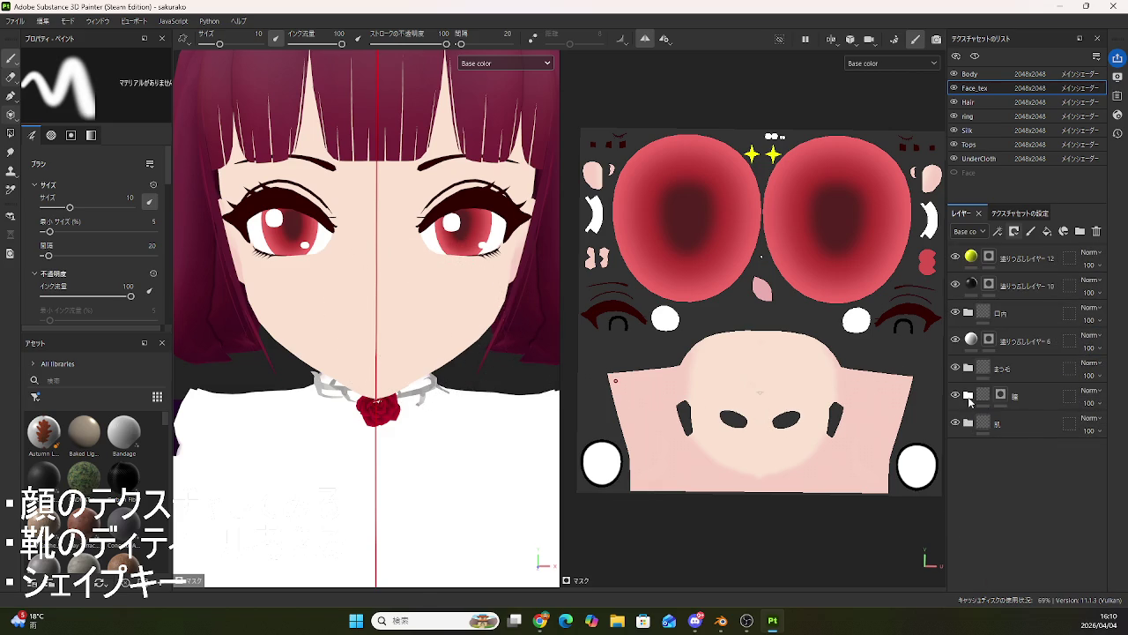
{"action": "left_click", "coordinate": [970, 395]}
{"action": "left_click", "coordinate": [970, 396]}
{"action": "left_click", "coordinate": [968, 368]}
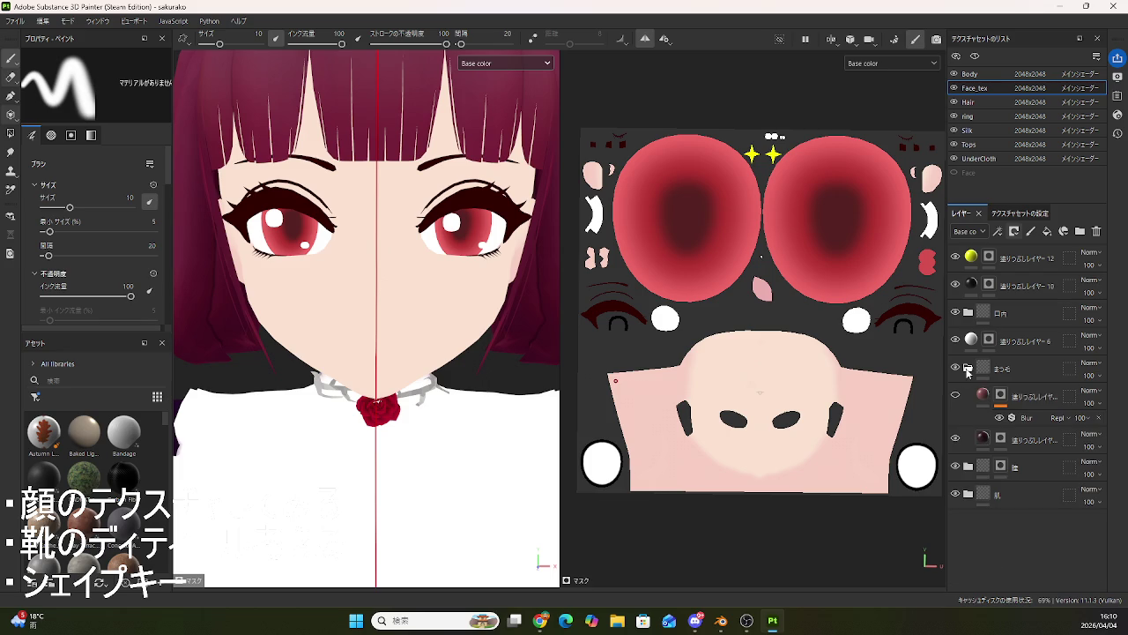
{"action": "left_click", "coordinate": [956, 396]}
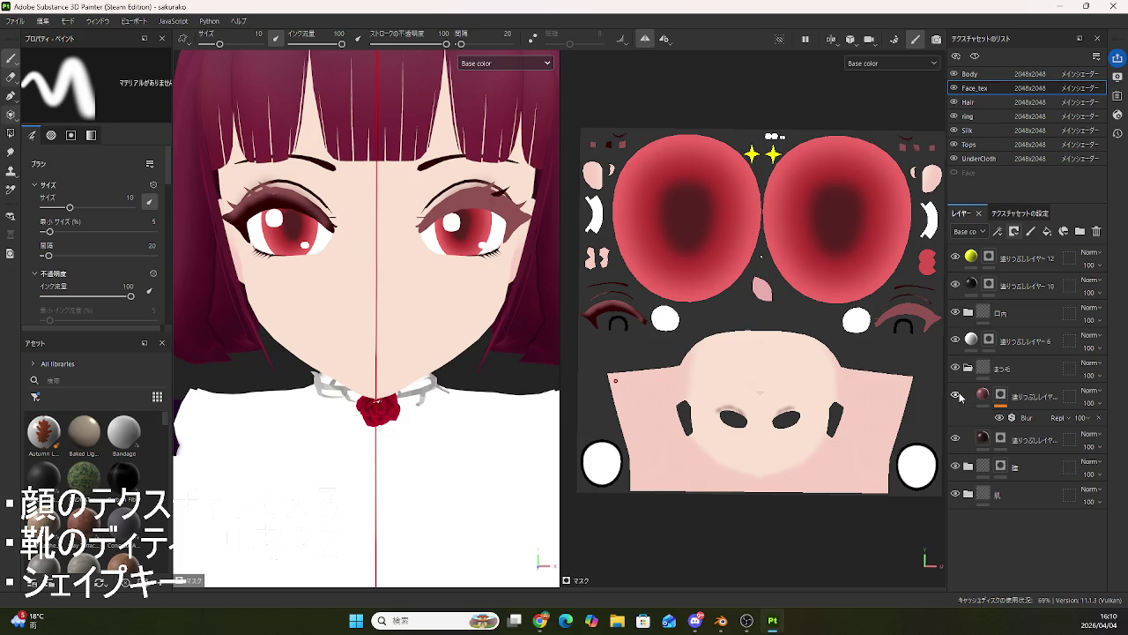
{"action": "left_click", "coordinate": [957, 396]}
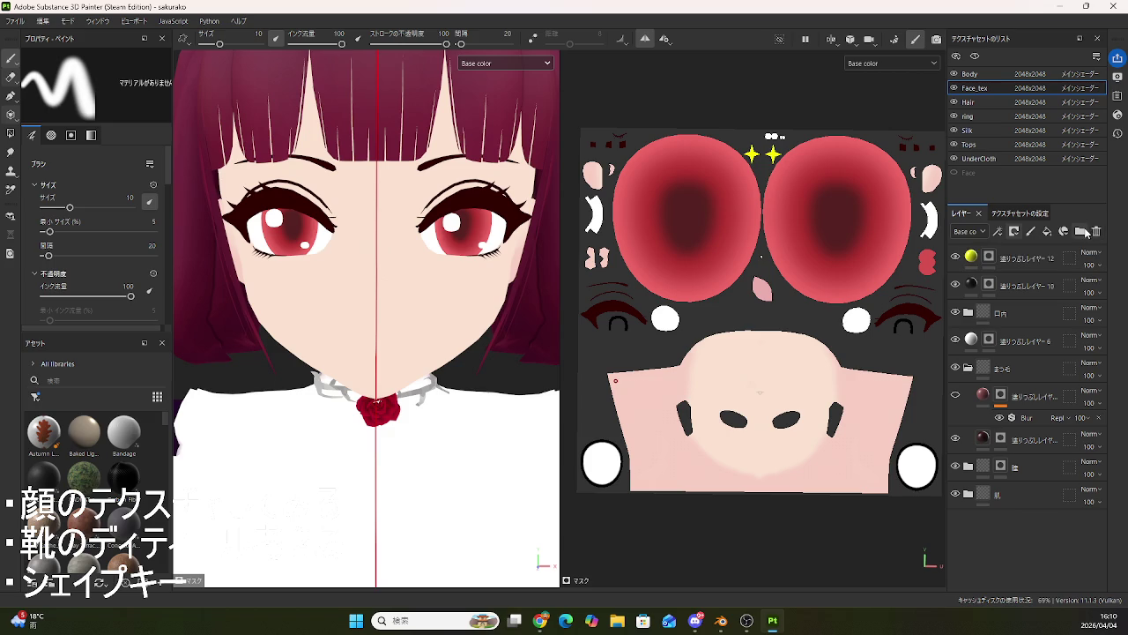
{"action": "left_click", "coordinate": [1098, 231]}
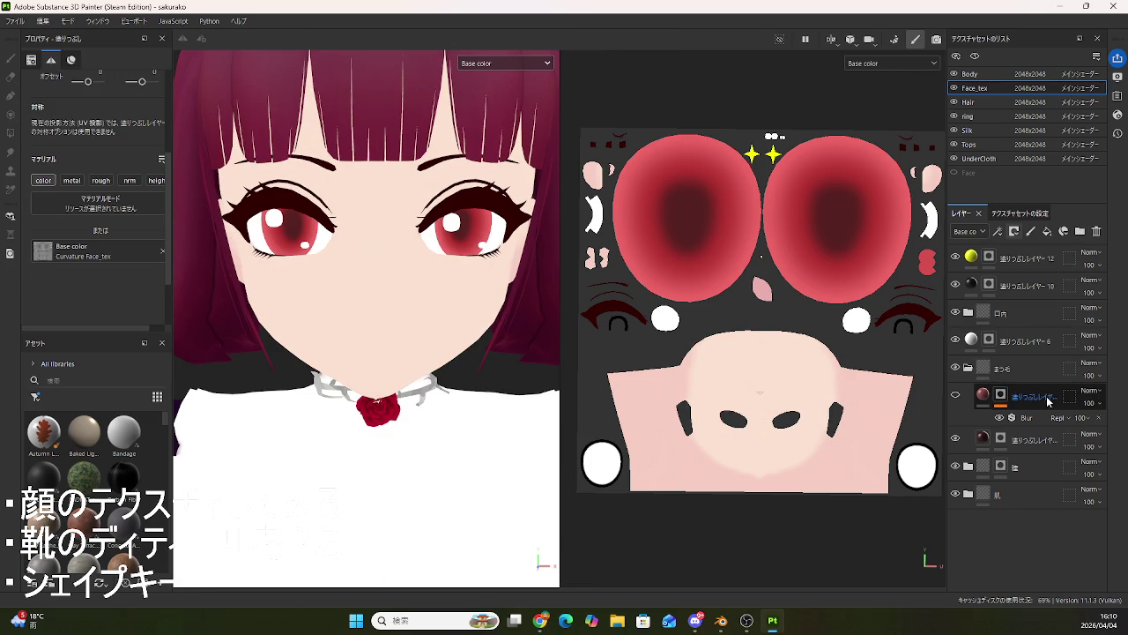
- Delete the blurred fill layer from the まつ毛 eyelash group
{"action": "left_click", "coordinate": [1048, 401]}
{"action": "left_click", "coordinate": [1098, 231]}
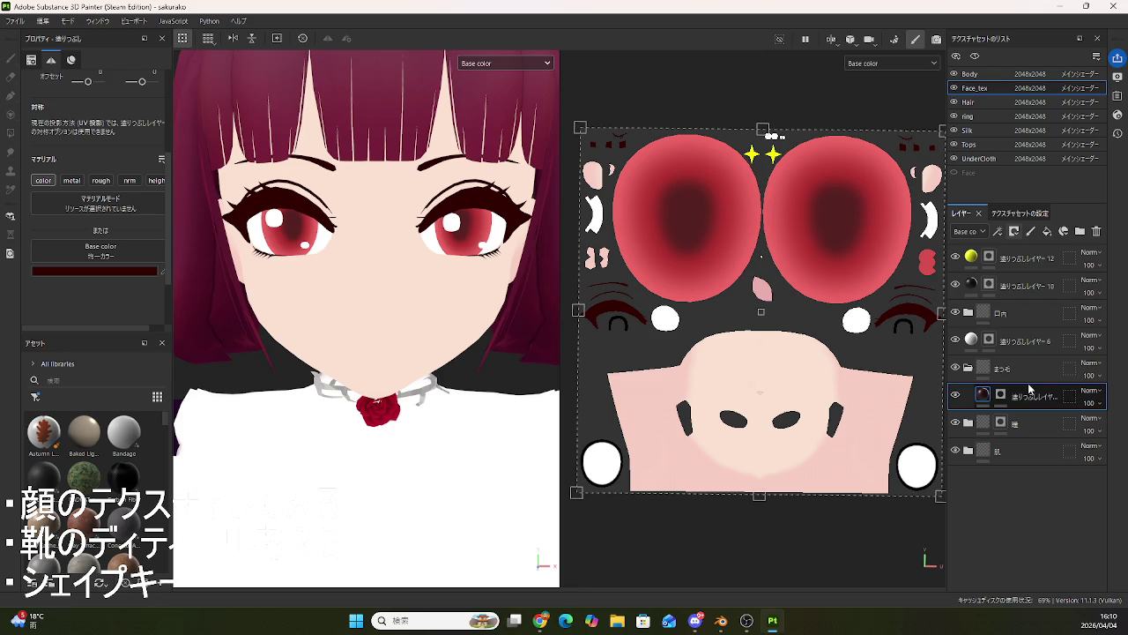
{"action": "left_click_drag", "start_coordinate": [999, 390], "coordinate": [968, 378]}
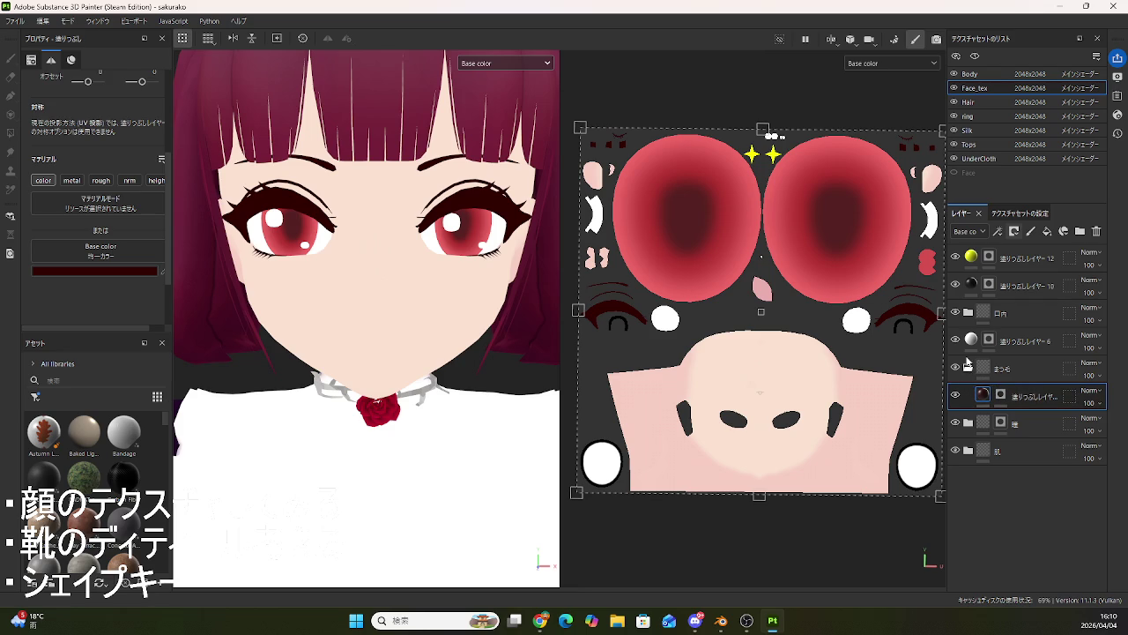
- Collapse まつ毛, expand the 肌 skin group, and collapse and select its 影影 folder
{"action": "left_click", "coordinate": [968, 370]}
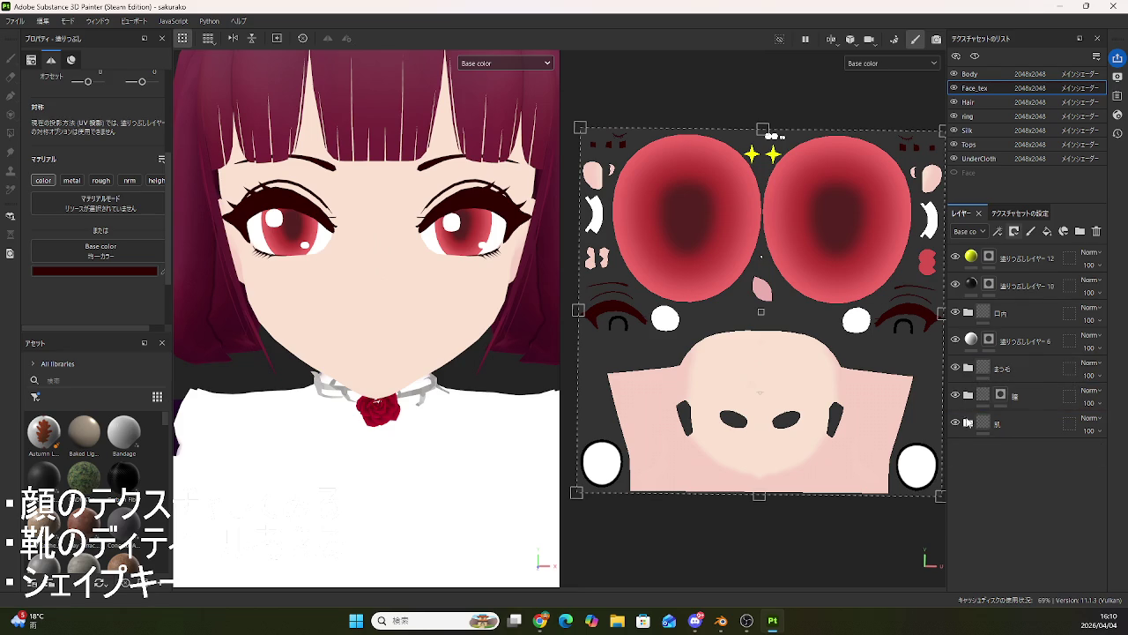
{"action": "left_click", "coordinate": [968, 423]}
{"action": "left_click", "coordinate": [990, 481]}
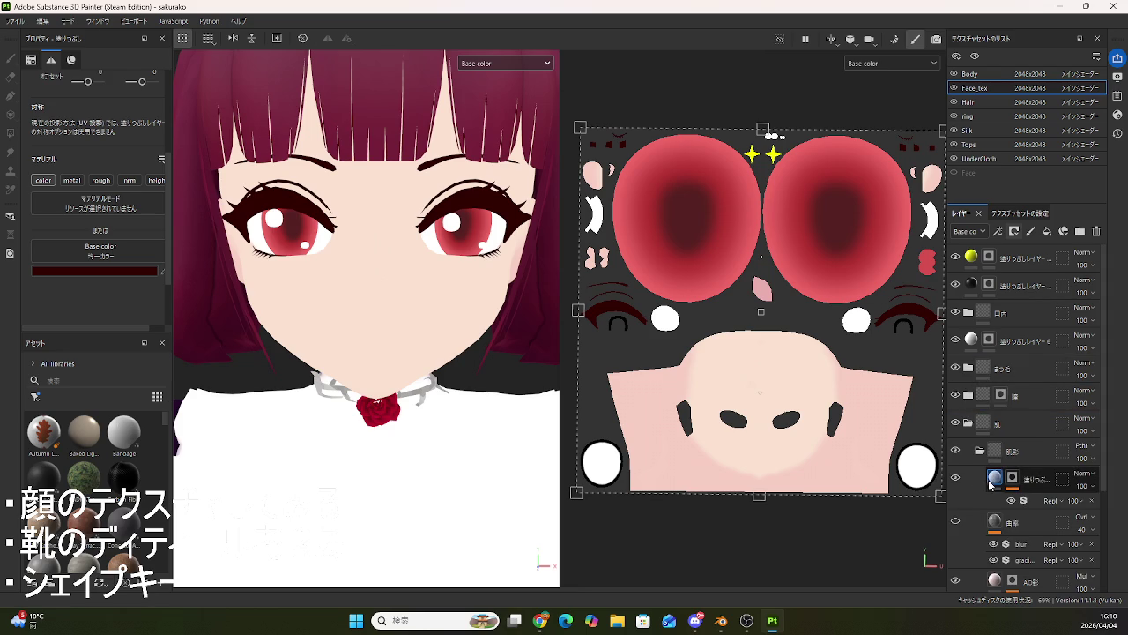
{"action": "left_click", "coordinate": [979, 451]}
{"action": "left_click", "coordinate": [1009, 454]}
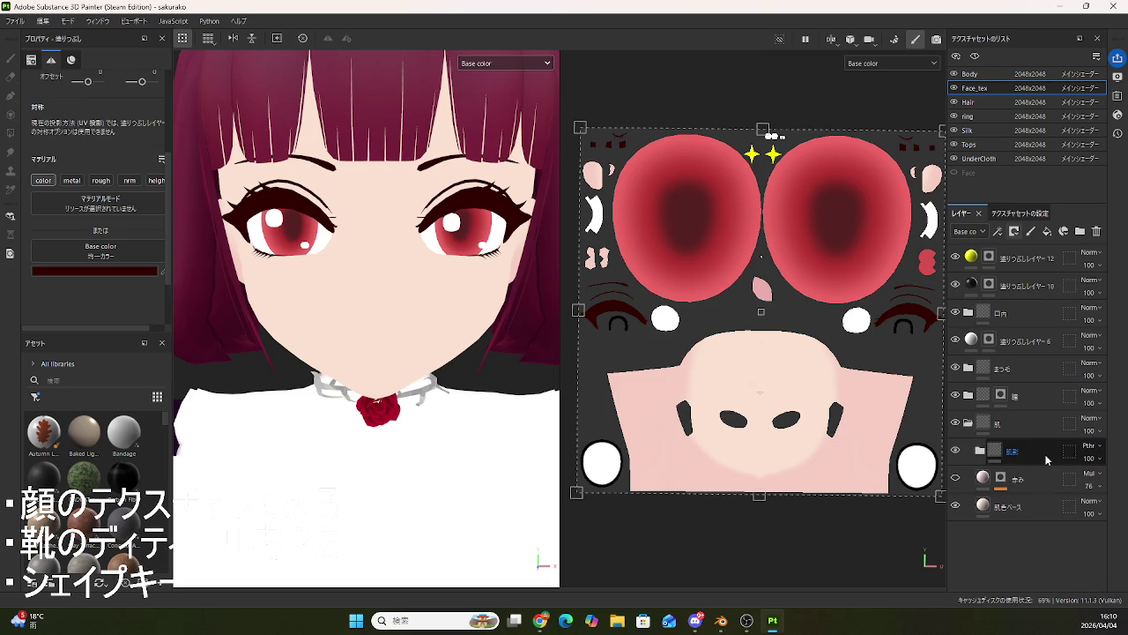
{"action": "left_click", "coordinate": [979, 452]}
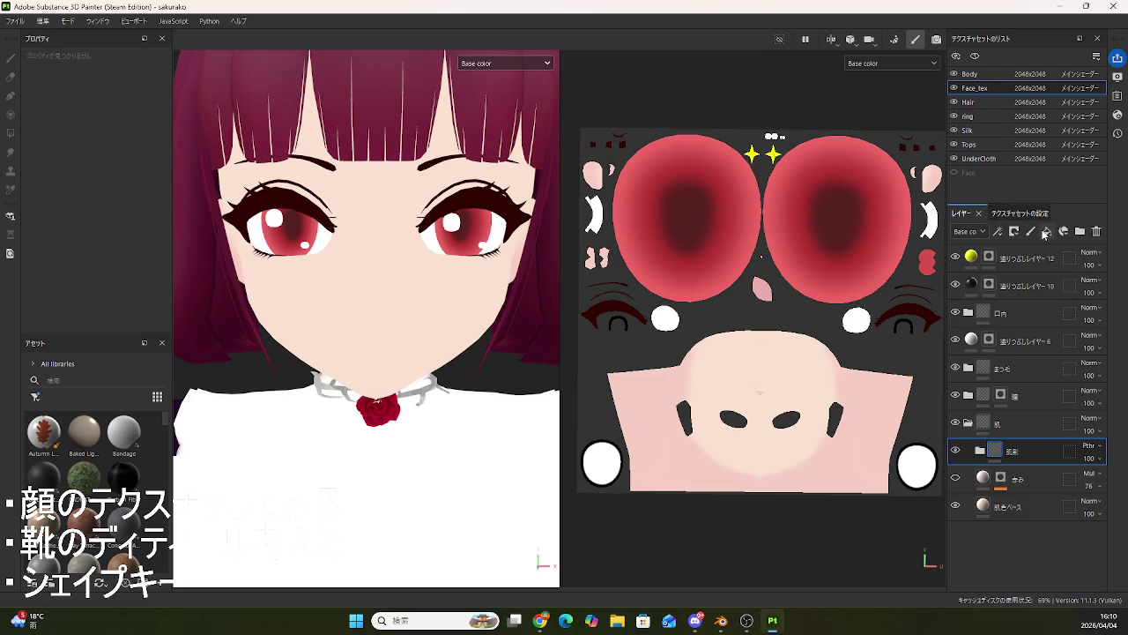
- Add a new fill layer with a black mask to the 肌 skin group
{"action": "left_click", "coordinate": [1047, 231]}
{"action": "left_click", "coordinate": [1014, 231]}
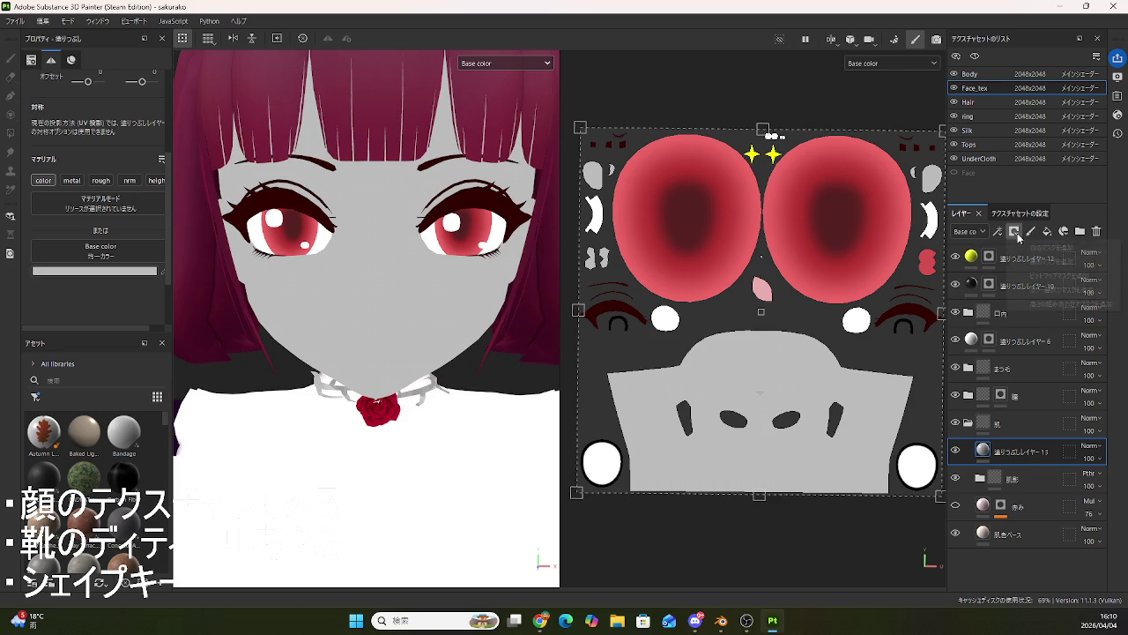
{"action": "left_click", "coordinate": [1049, 261]}
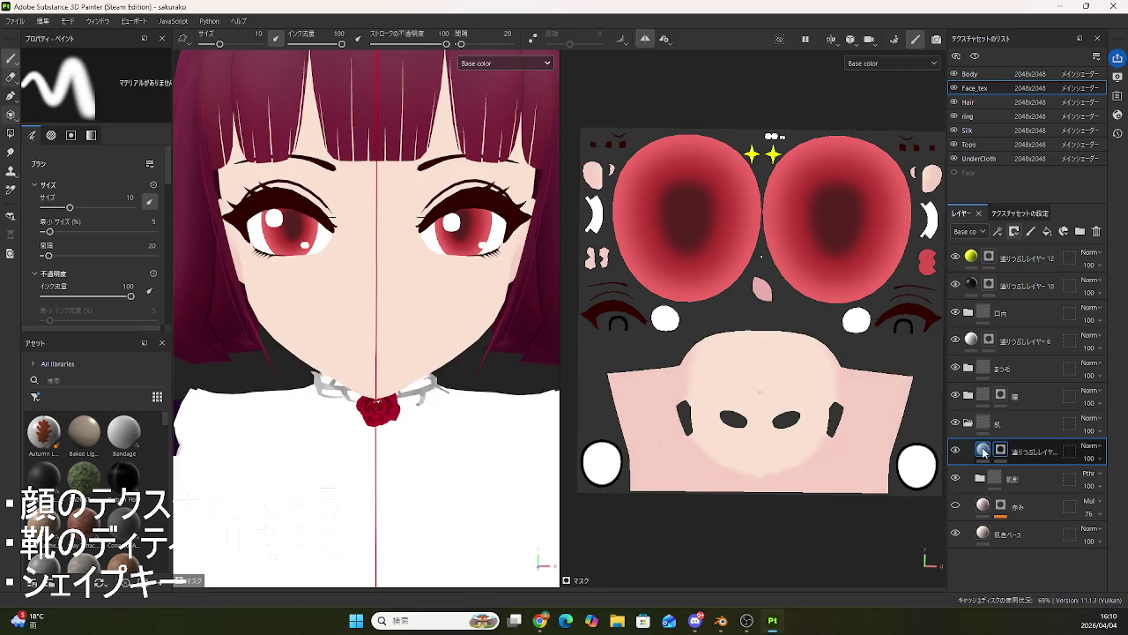
{"action": "left_click", "coordinate": [983, 450]}
- Set the new fill layer's base colour to light pink F6C5C5
{"action": "left_click", "coordinate": [126, 270]}
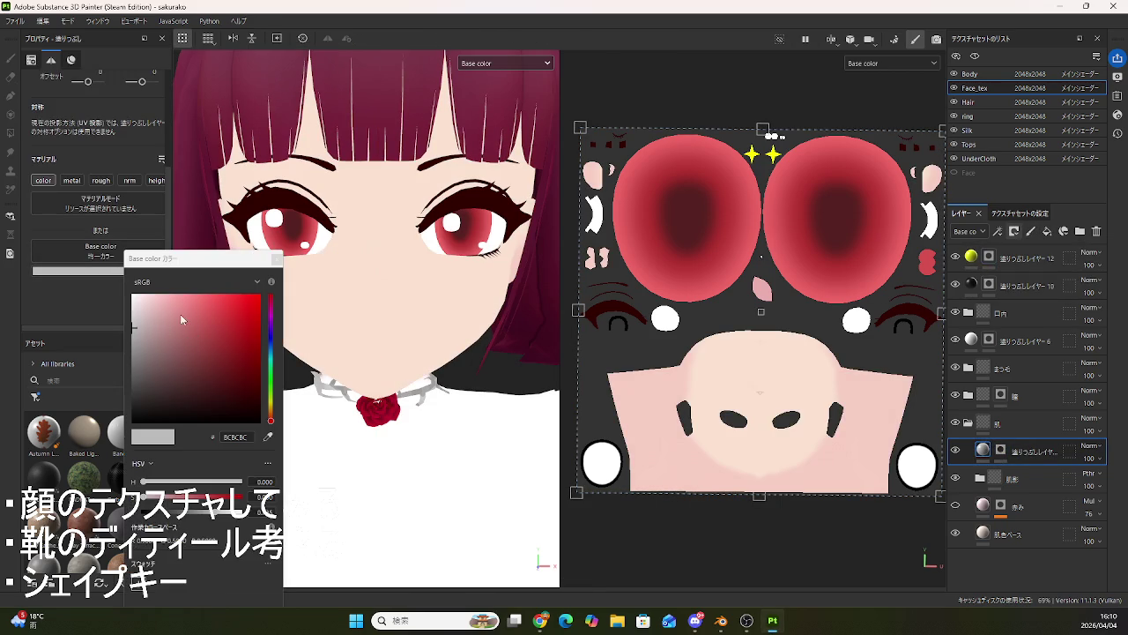
{"action": "left_click", "coordinate": [143, 298]}
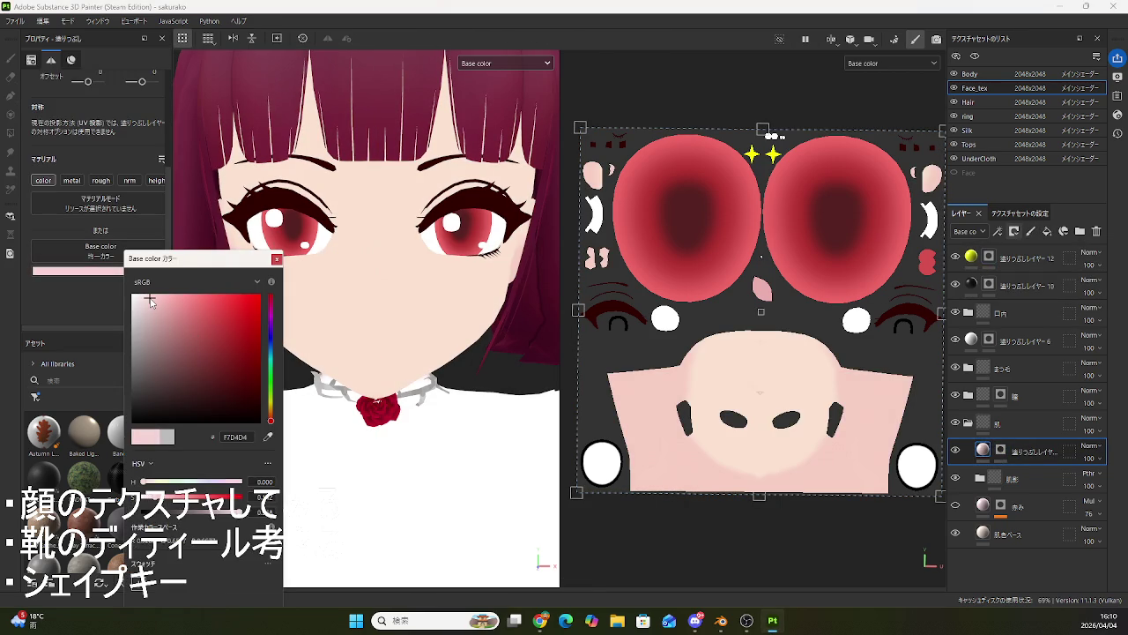
{"action": "left_click", "coordinate": [157, 300]}
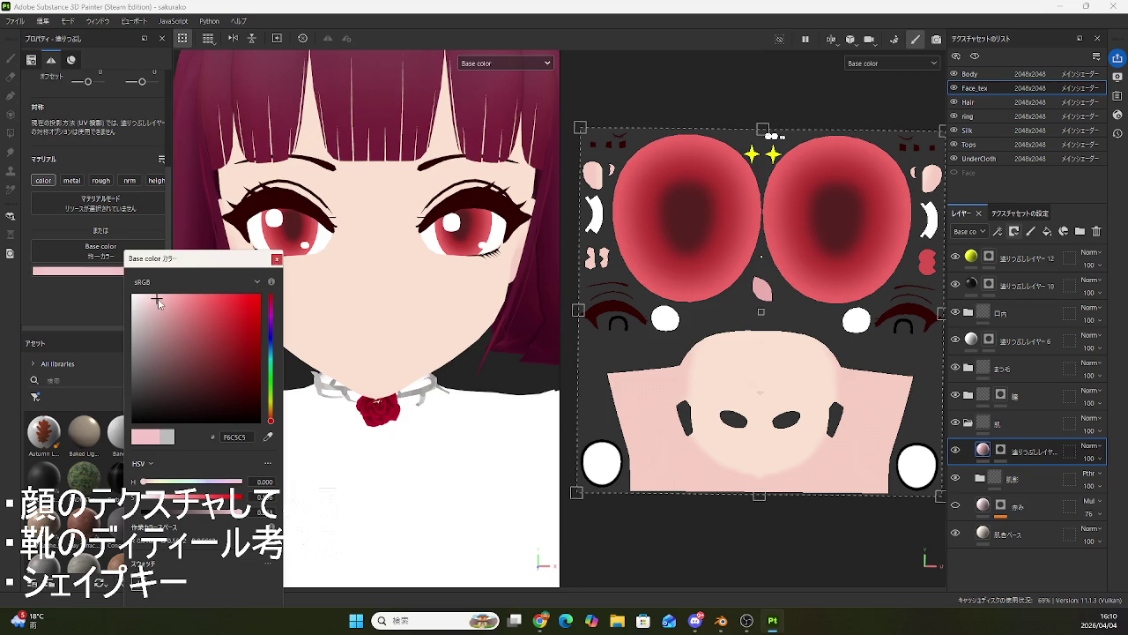
{"action": "left_click", "coordinate": [275, 260]}
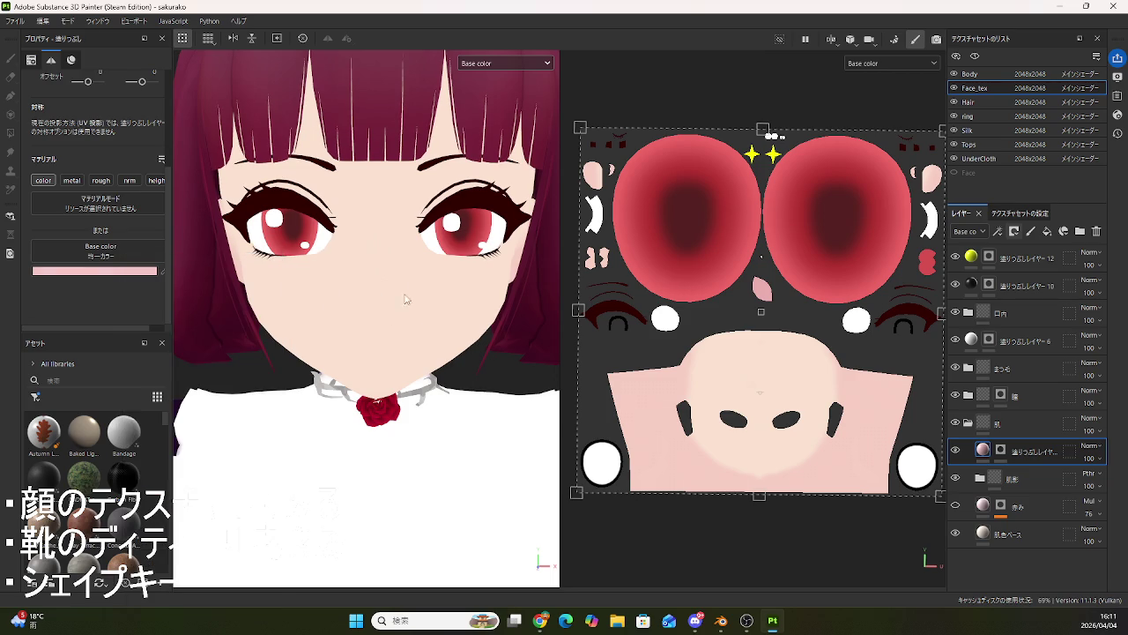
- Brush-paint round pink blush patches on both cheeks in the fill layer's mask
{"action": "scroll", "coordinate": [419, 296], "scroll_direction": "up", "scroll_amount": 3}
{"action": "left_click_drag", "start_coordinate": [392, 328], "coordinate": [393, 320], "text": "alt"}
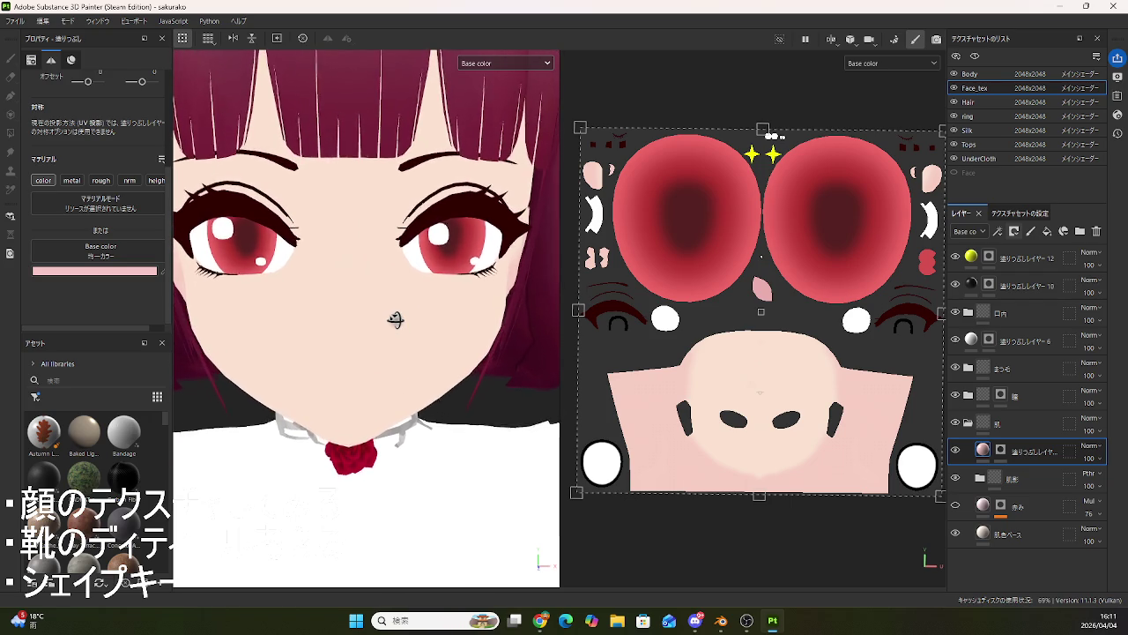
{"action": "scroll", "coordinate": [395, 315], "scroll_direction": "up", "scroll_amount": 2}
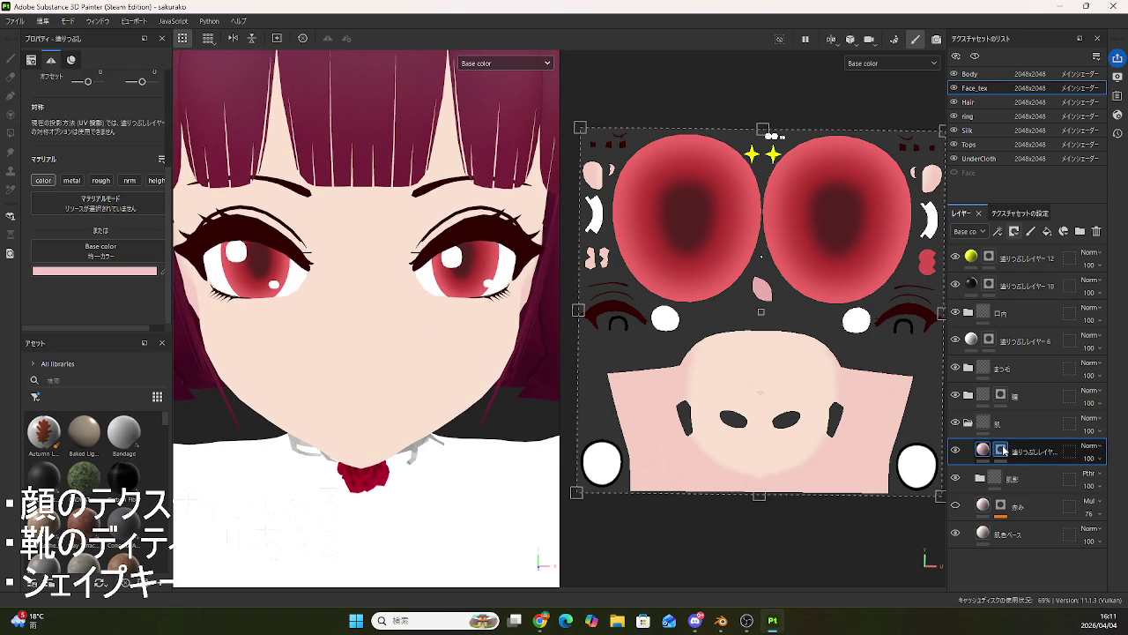
{"action": "key", "text": "1"}
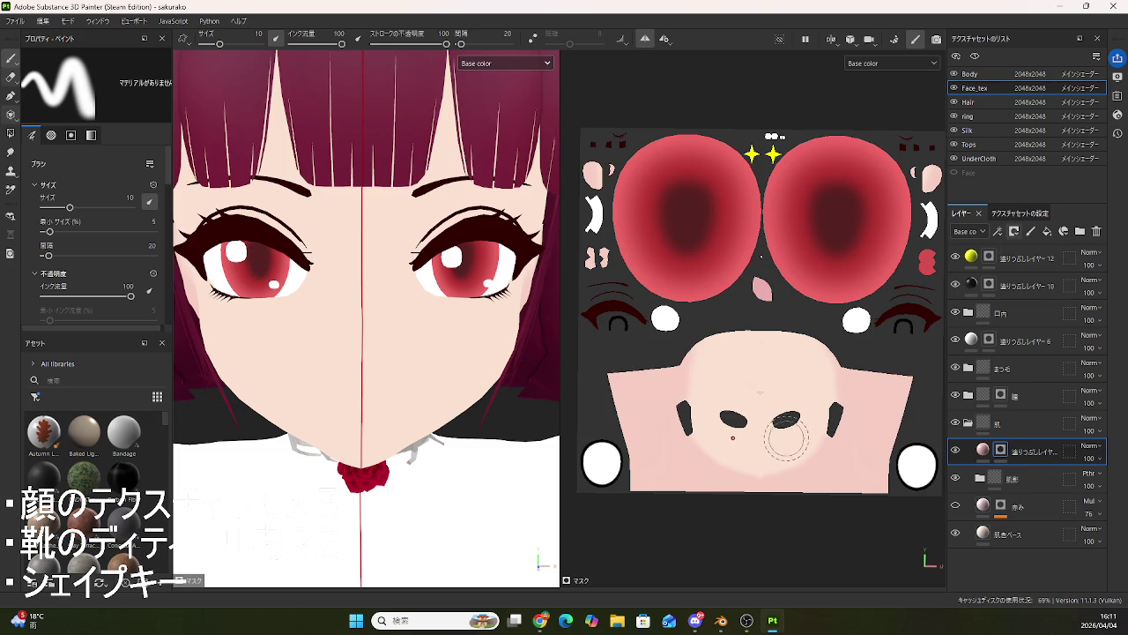
{"action": "left_click", "coordinate": [786, 438]}
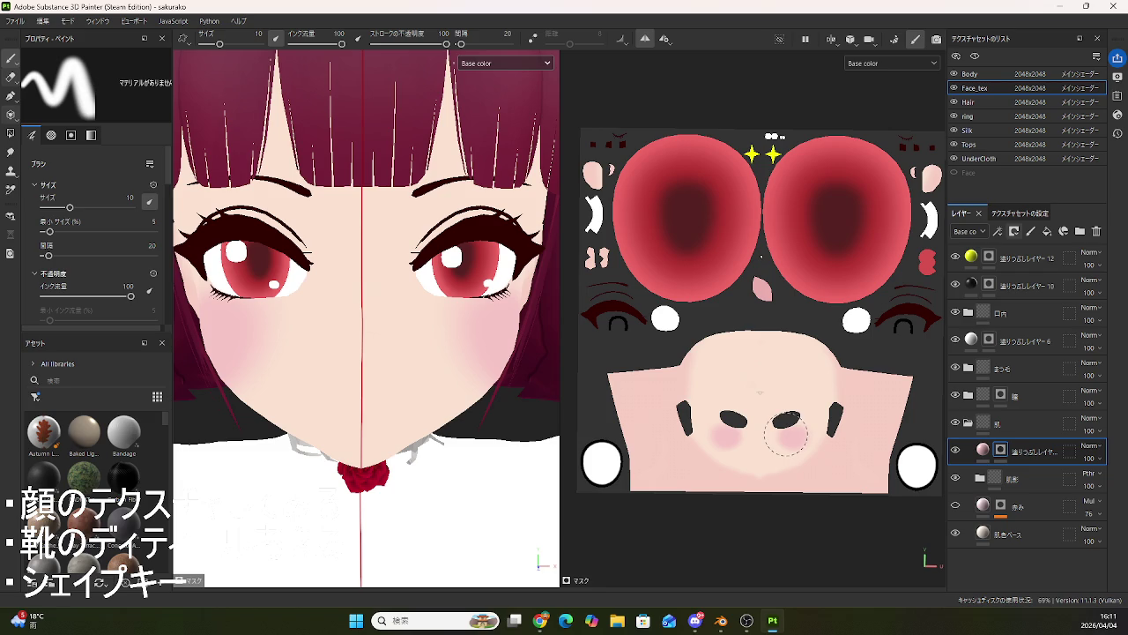
{"action": "key", "text": "ctrl+z"}
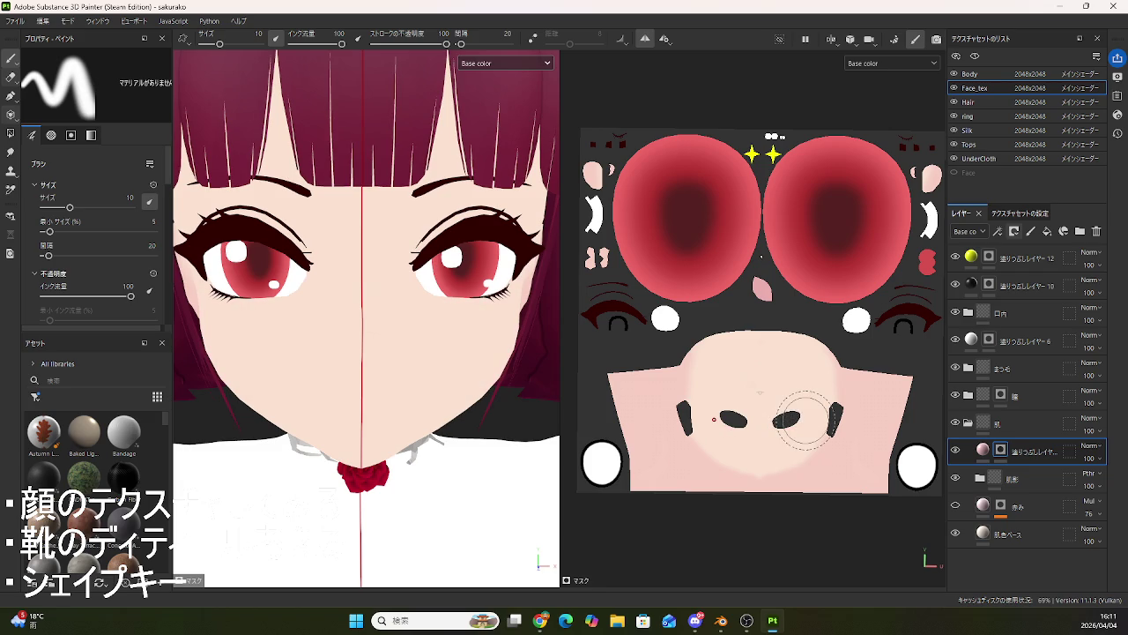
{"action": "left_click", "coordinate": [982, 450]}
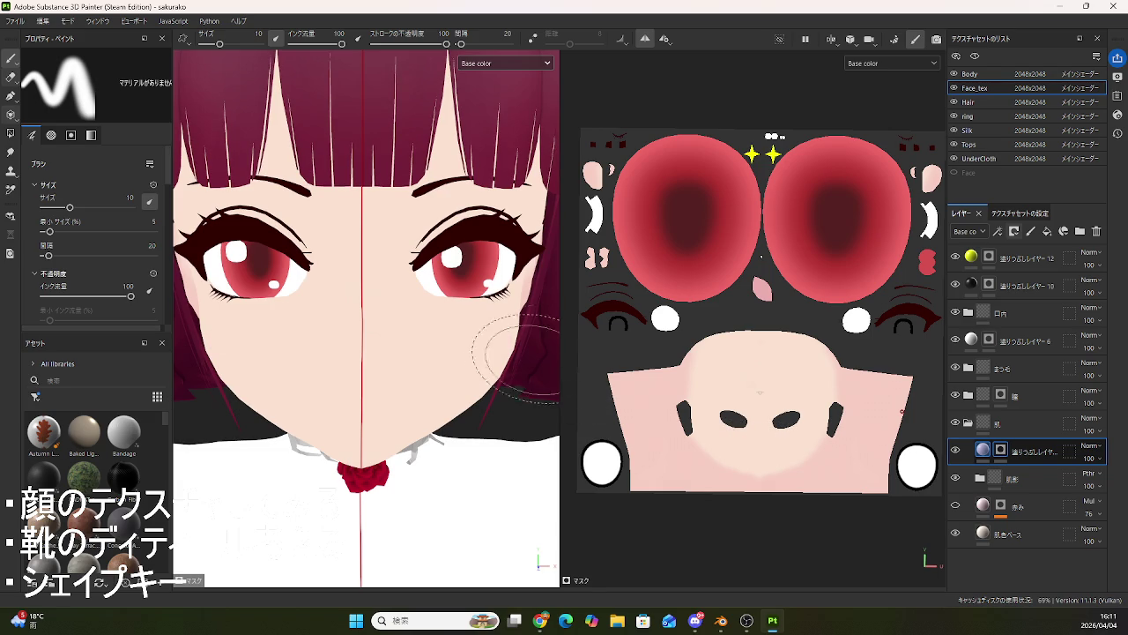
{"action": "left_click", "coordinate": [488, 342]}
{"action": "left_click_drag", "start_coordinate": [481, 344], "coordinate": [461, 344]}
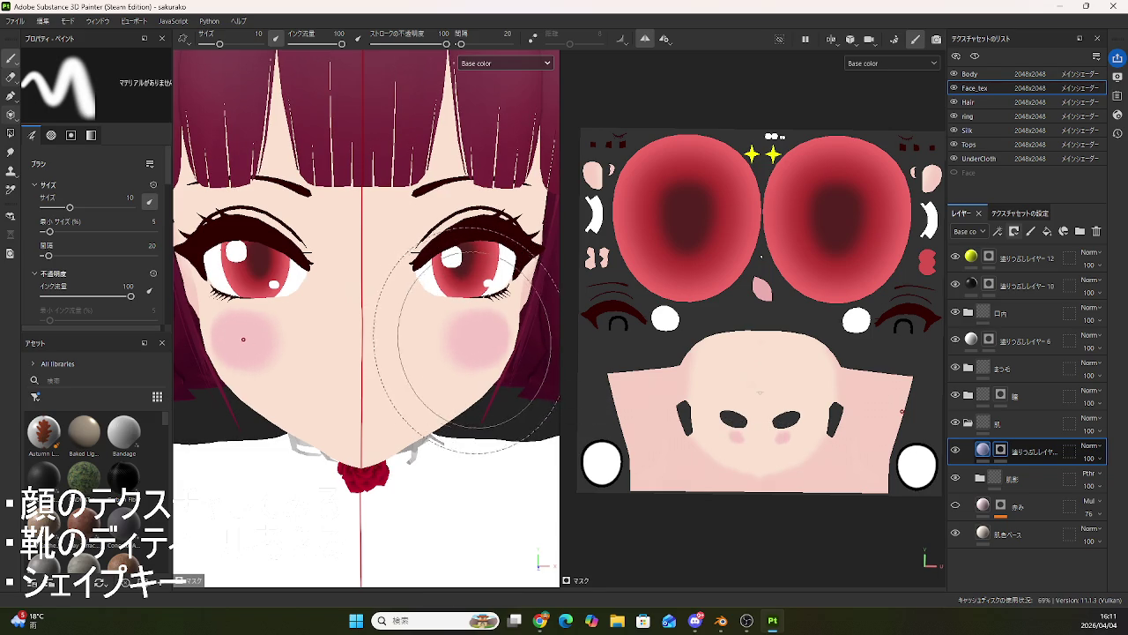
{"action": "key", "text": "ctrl+z"}
{"action": "left_click_drag", "start_coordinate": [234, 344], "coordinate": [237, 335]}
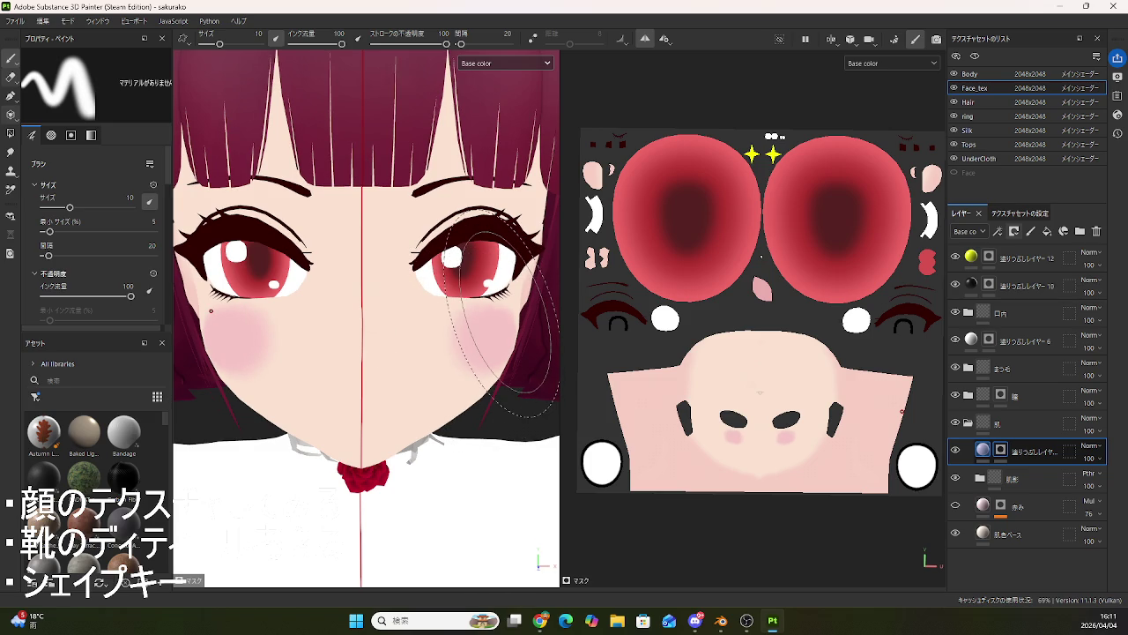
{"action": "left_click", "coordinate": [983, 450]}
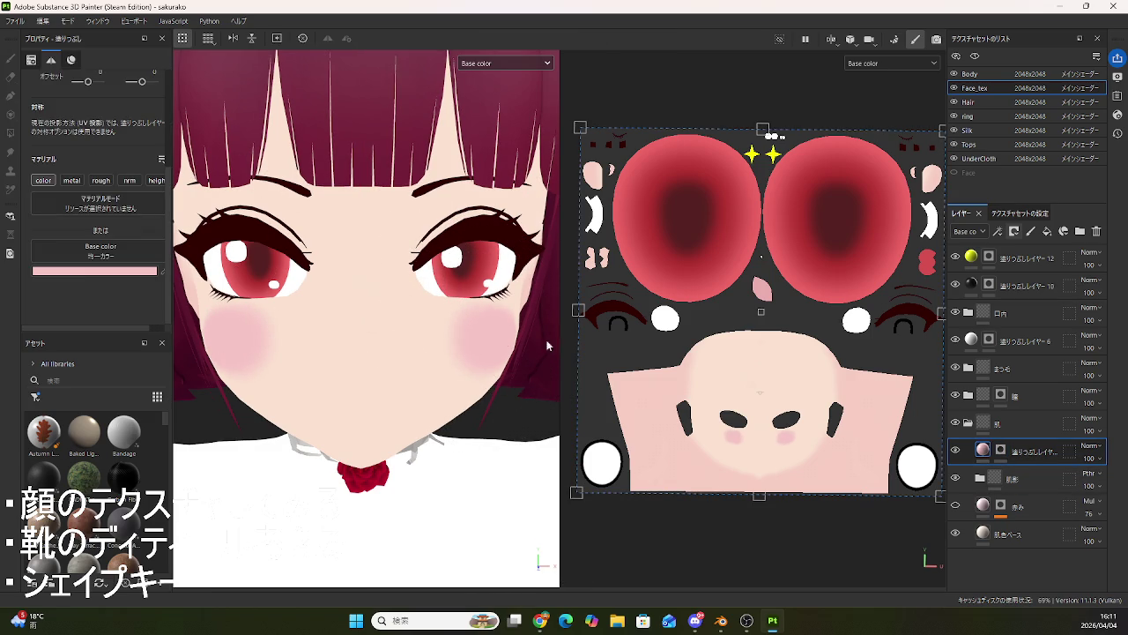
- Darken the blush fill layer's base colour to a deeper, more saturated pink
{"action": "left_click", "coordinate": [79, 270]}
{"action": "left_click_drag", "start_coordinate": [144, 305], "coordinate": [134, 297]}
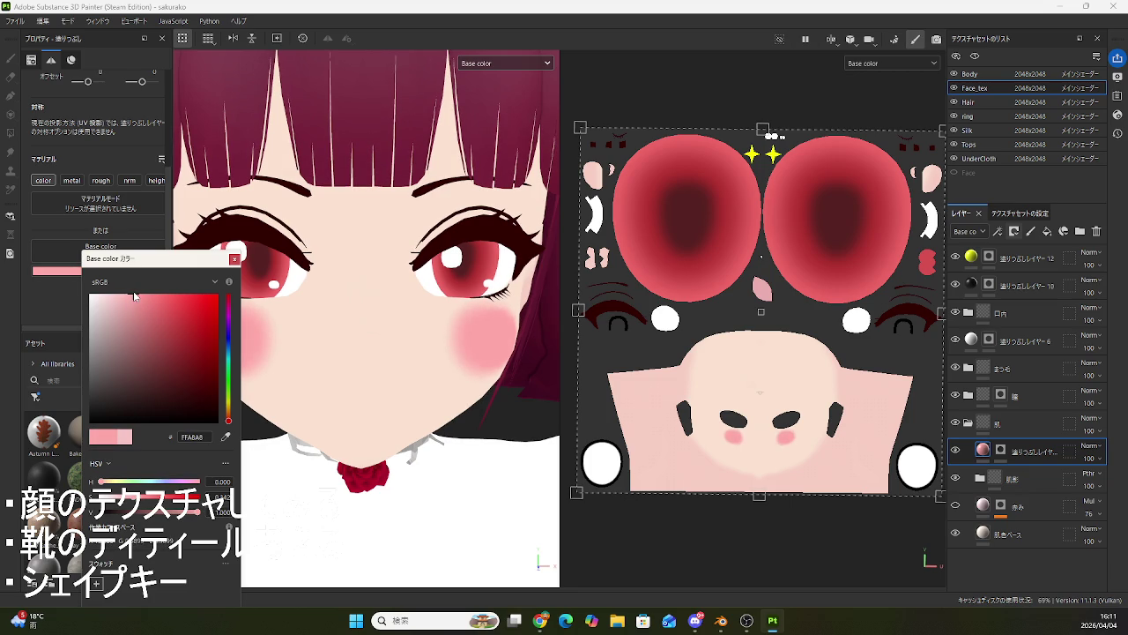
{"action": "left_click", "coordinate": [234, 258]}
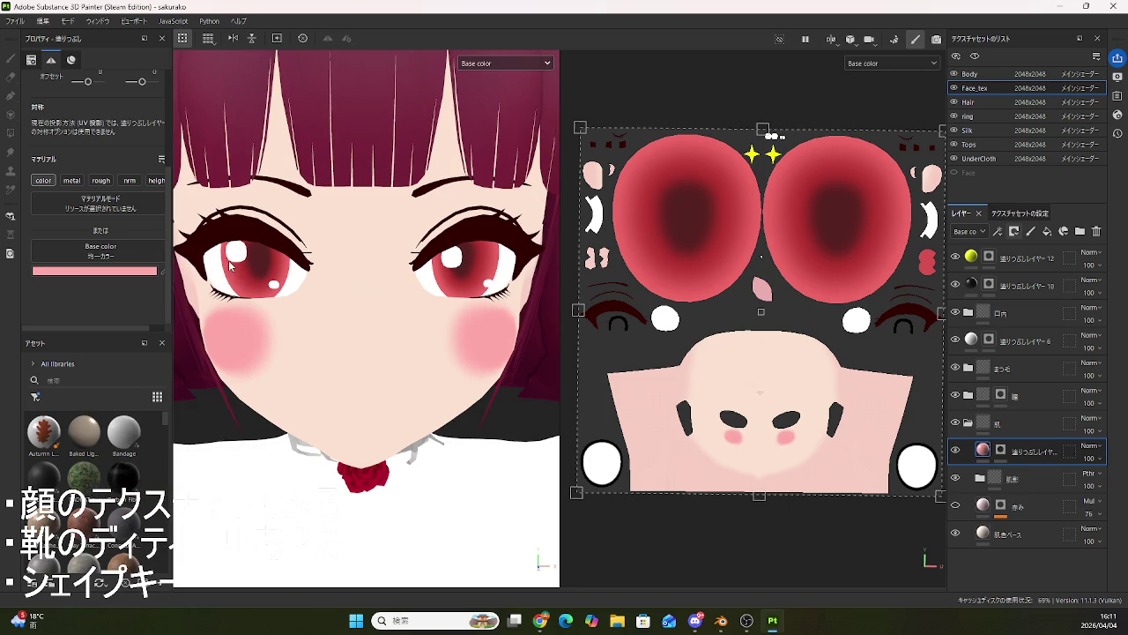
{"action": "left_click", "coordinate": [1000, 450]}
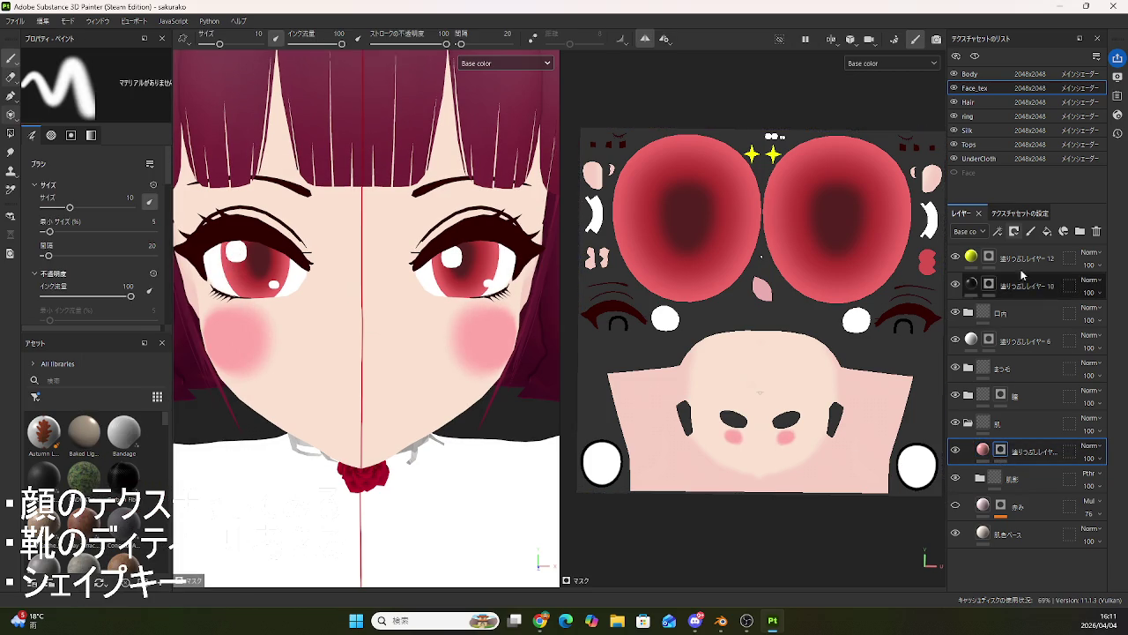
{"action": "left_click", "coordinate": [997, 231]}
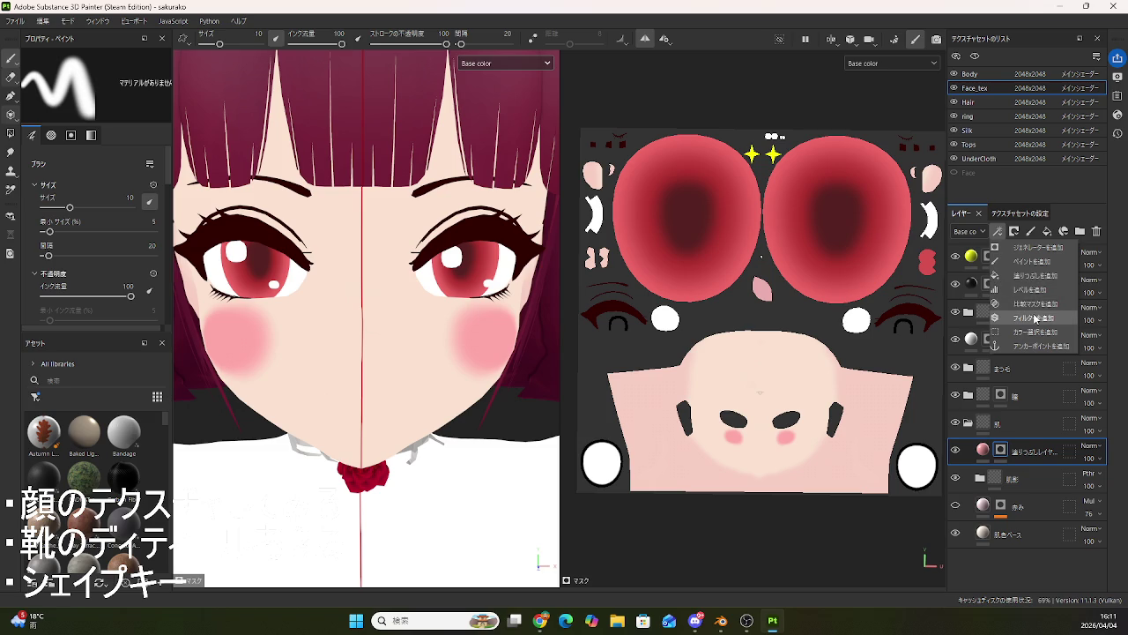
- Add a Blur filter to the blush mask with Blur Intensity about 8.42
{"action": "left_click", "coordinate": [1035, 318]}
{"action": "left_click", "coordinate": [102, 97]}
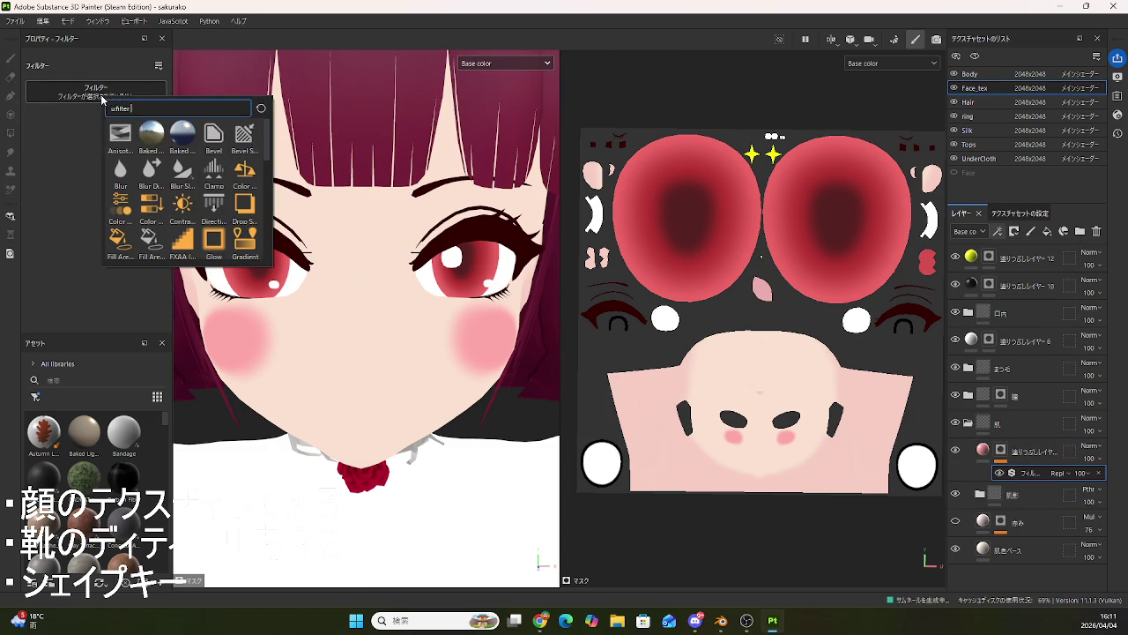
{"action": "left_click", "coordinate": [120, 172]}
{"action": "mouse_move", "coordinate": [45, 151]}
{"action": "left_mouse_down"}
{"action": "mouse_move", "coordinate": [129, 167]}
{"action": "mouse_move", "coordinate": [98, 170]}
{"action": "left_mouse_up"}
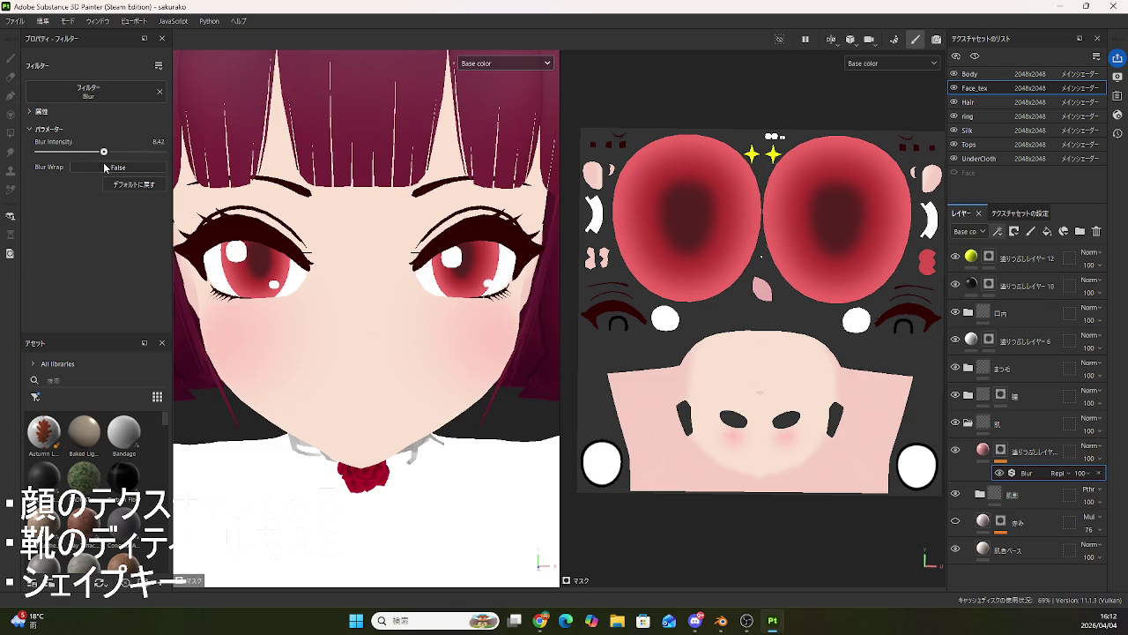
{"action": "mouse_move", "coordinate": [368, 372]}
{"action": "left_mouse_down", "text": "alt"}
{"action": "mouse_move", "coordinate": [434, 345]}
{"action": "mouse_move", "coordinate": [428, 365]}
{"action": "left_mouse_up", "text": "alt"}
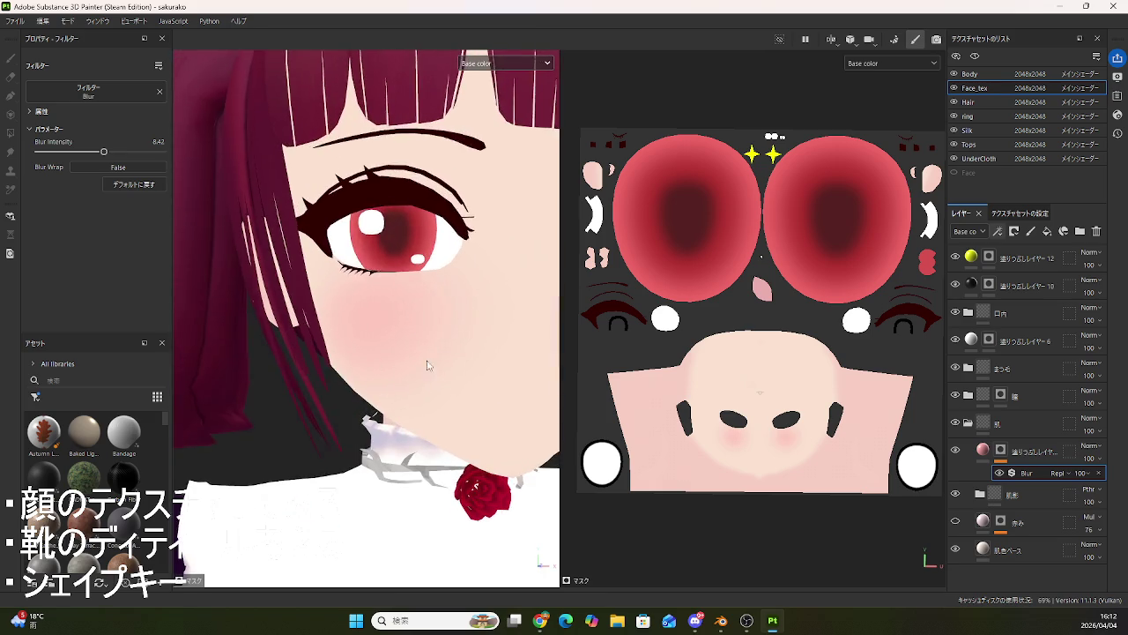
{"action": "scroll", "coordinate": [428, 365], "scroll_direction": "down", "scroll_amount": 3}
{"action": "left_click_drag", "start_coordinate": [479, 377], "coordinate": [432, 370], "text": "alt"}
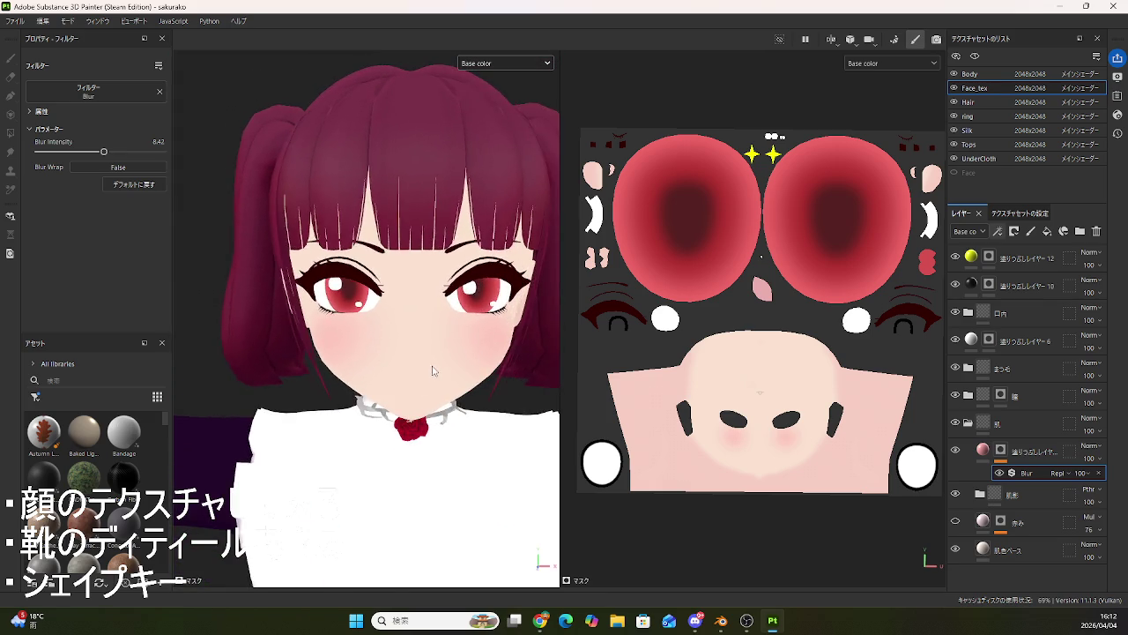
{"action": "scroll", "coordinate": [432, 370], "scroll_direction": "down", "scroll_amount": 4}
{"action": "scroll", "coordinate": [432, 375], "scroll_direction": "down", "scroll_amount": 2}
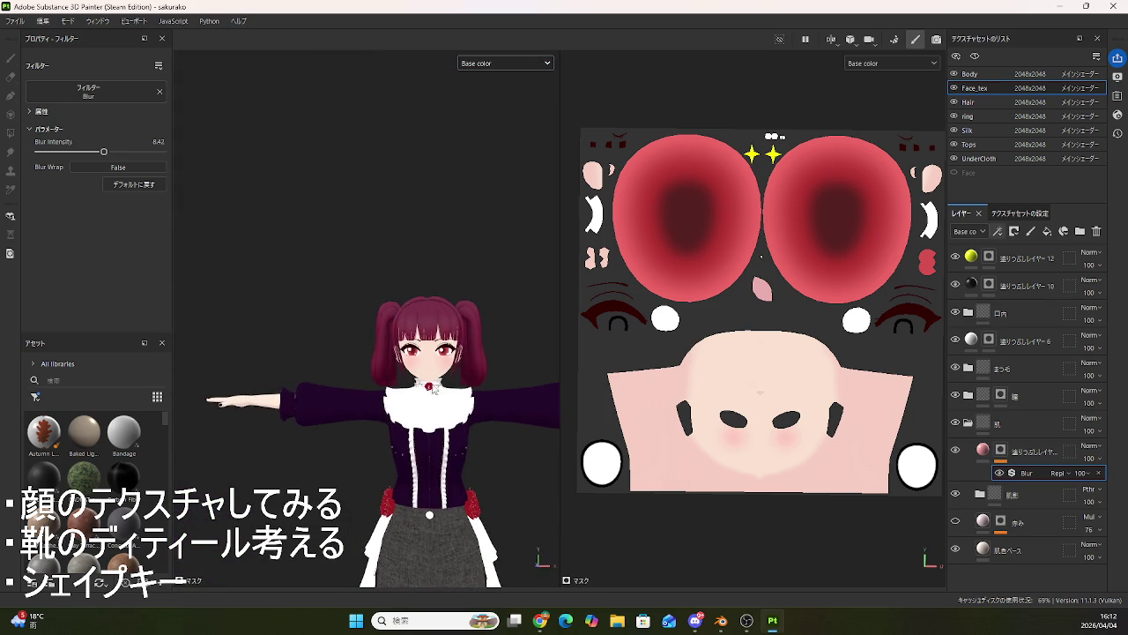
{"action": "scroll", "coordinate": [435, 390], "scroll_direction": "up", "scroll_amount": 2}
{"action": "scroll", "coordinate": [437, 397], "scroll_direction": "up", "scroll_amount": 2}
{"action": "scroll", "coordinate": [440, 410], "scroll_direction": "up", "scroll_amount": 2}
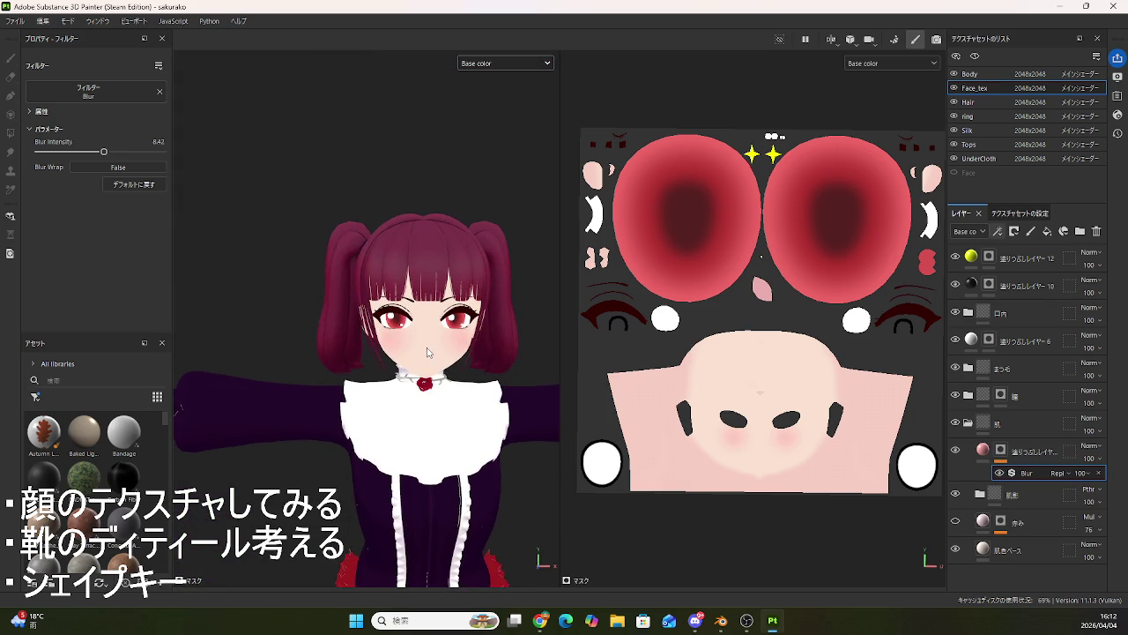
{"action": "left_click_drag", "start_coordinate": [459, 388], "coordinate": [382, 401], "text": "alt"}
{"action": "scroll", "coordinate": [415, 400], "scroll_direction": "up", "scroll_amount": 2}
{"action": "scroll", "coordinate": [414, 399], "scroll_direction": "up", "scroll_amount": 2}
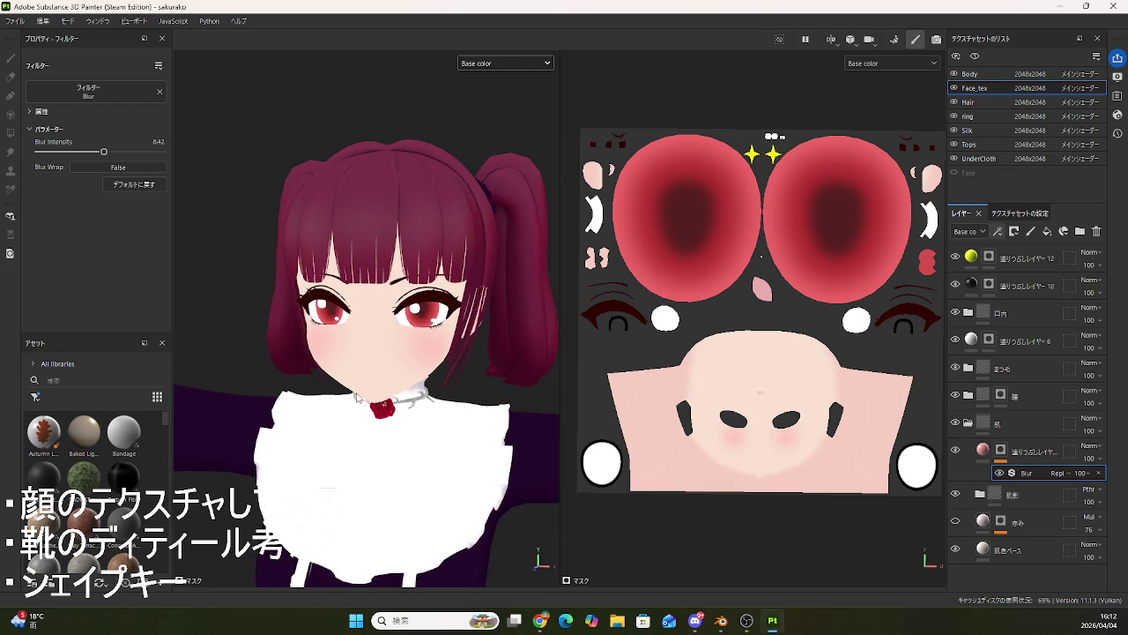
{"action": "mouse_move", "coordinate": [333, 411]}
{"action": "left_mouse_down", "text": "alt"}
{"action": "mouse_move", "coordinate": [423, 404]}
{"action": "mouse_move", "coordinate": [357, 392]}
{"action": "mouse_move", "coordinate": [302, 410]}
{"action": "mouse_move", "coordinate": [319, 377]}
{"action": "left_mouse_up", "text": "alt"}
{"action": "mouse_move", "coordinate": [330, 339]}
{"action": "left_mouse_down", "text": "alt"}
{"action": "mouse_move", "coordinate": [465, 399]}
{"action": "mouse_move", "coordinate": [327, 390]}
{"action": "mouse_move", "coordinate": [336, 402]}
{"action": "left_mouse_up", "text": "alt"}
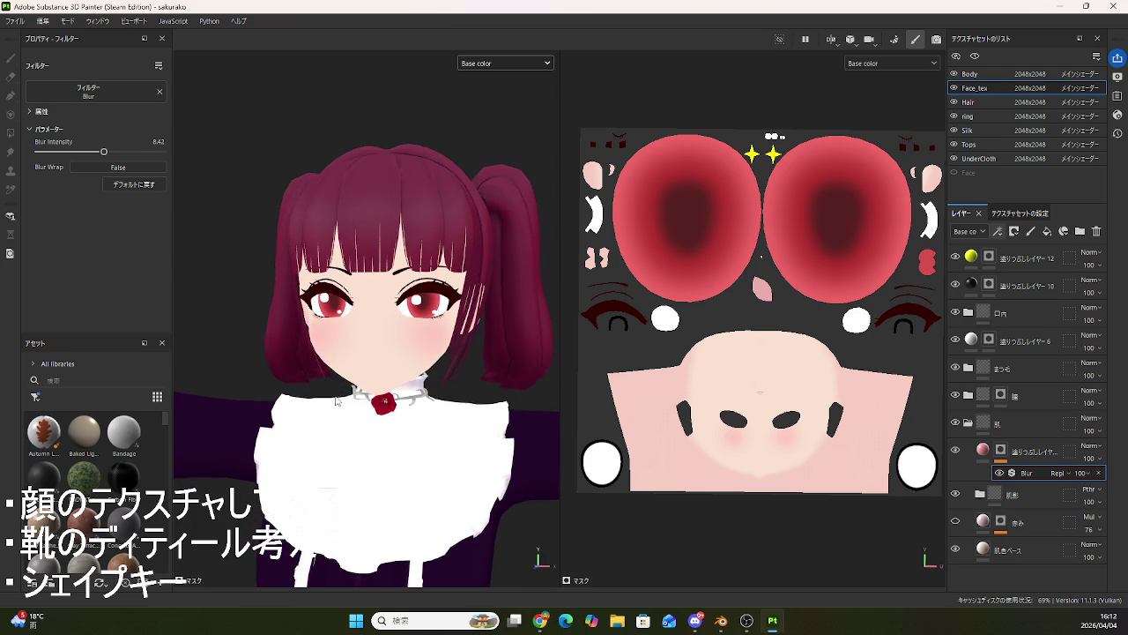
{"action": "left_click", "coordinate": [983, 457]}
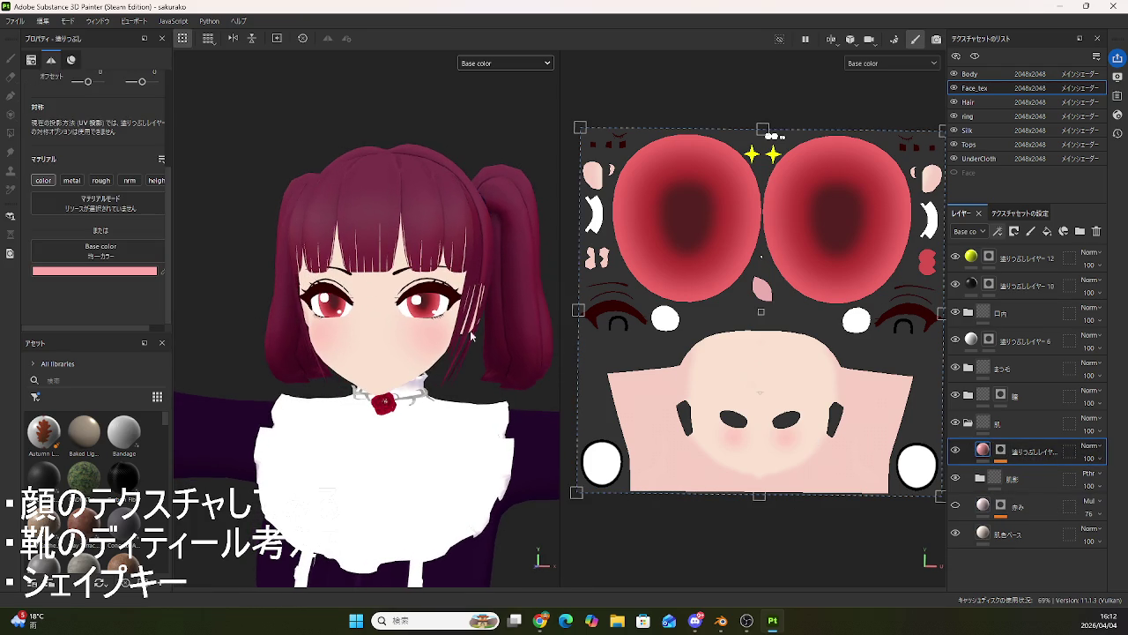
- Change the blush fill's base colour to the lighter pink FFA9A9
{"action": "left_click", "coordinate": [79, 269]}
{"action": "left_click", "coordinate": [164, 299]}
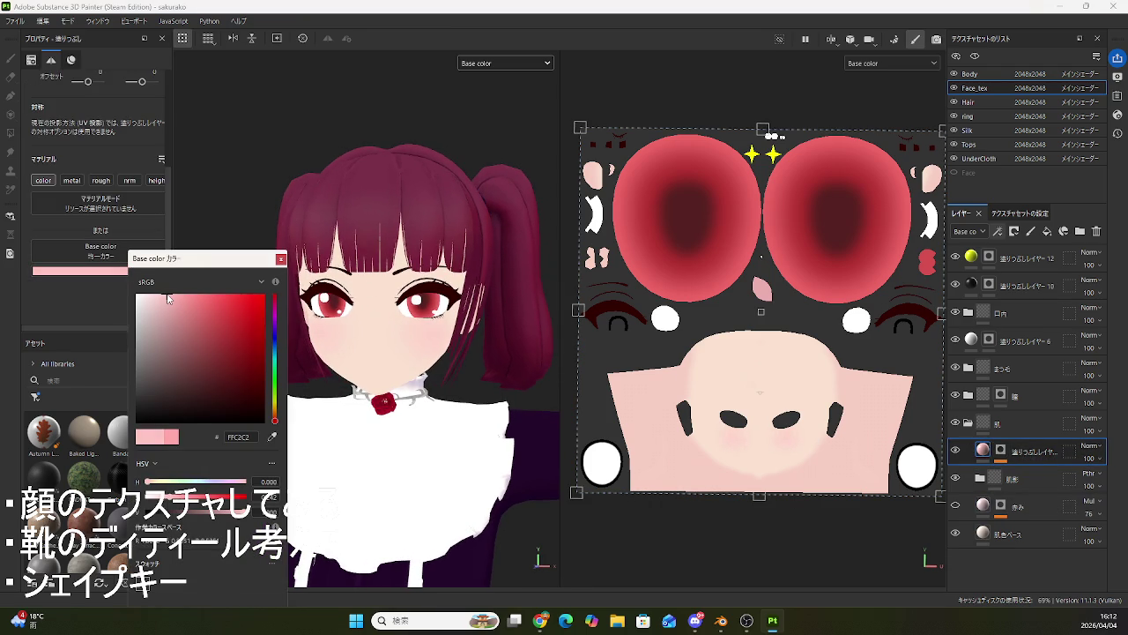
{"action": "mouse_move", "coordinate": [167, 298]}
{"action": "left_mouse_down"}
{"action": "mouse_move", "coordinate": [274, 300]}
{"action": "mouse_move", "coordinate": [181, 296]}
{"action": "left_mouse_up"}
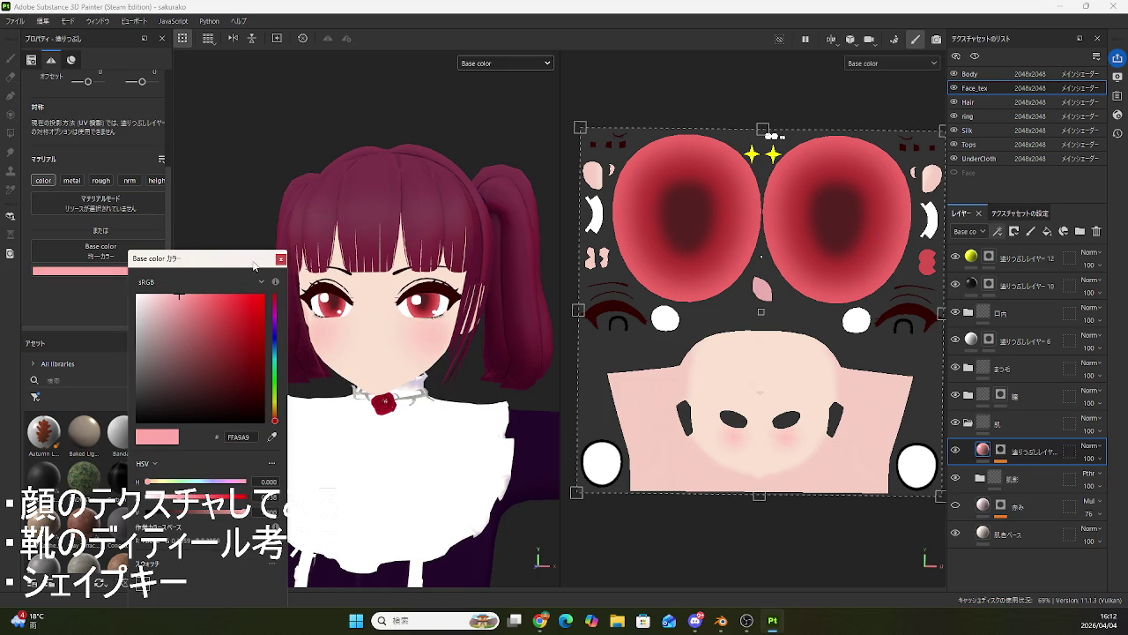
{"action": "left_click", "coordinate": [280, 258]}
{"action": "mouse_move", "coordinate": [388, 353]}
{"action": "left_mouse_down", "text": "alt"}
{"action": "mouse_move", "coordinate": [458, 351]}
{"action": "mouse_move", "coordinate": [336, 357]}
{"action": "mouse_move", "coordinate": [383, 375]}
{"action": "mouse_move", "coordinate": [357, 393]}
{"action": "left_mouse_up", "text": "alt"}
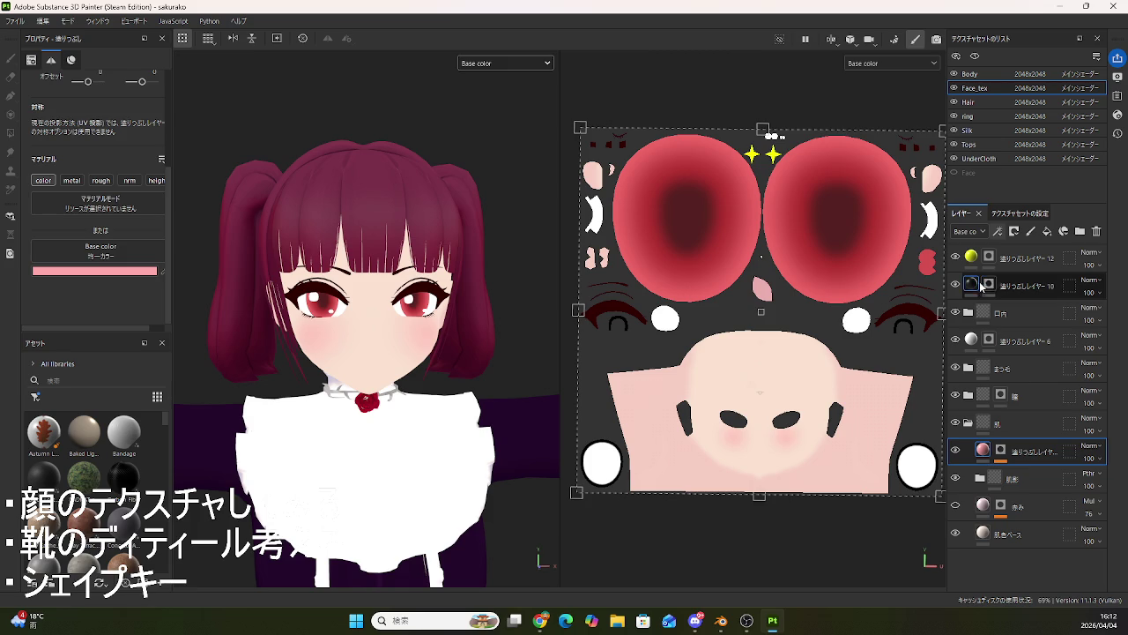
- Select layer 10's mask, try Polygon Fill, then enlarge the paint brush to cover most of the texture
{"action": "left_click", "coordinate": [989, 285]}
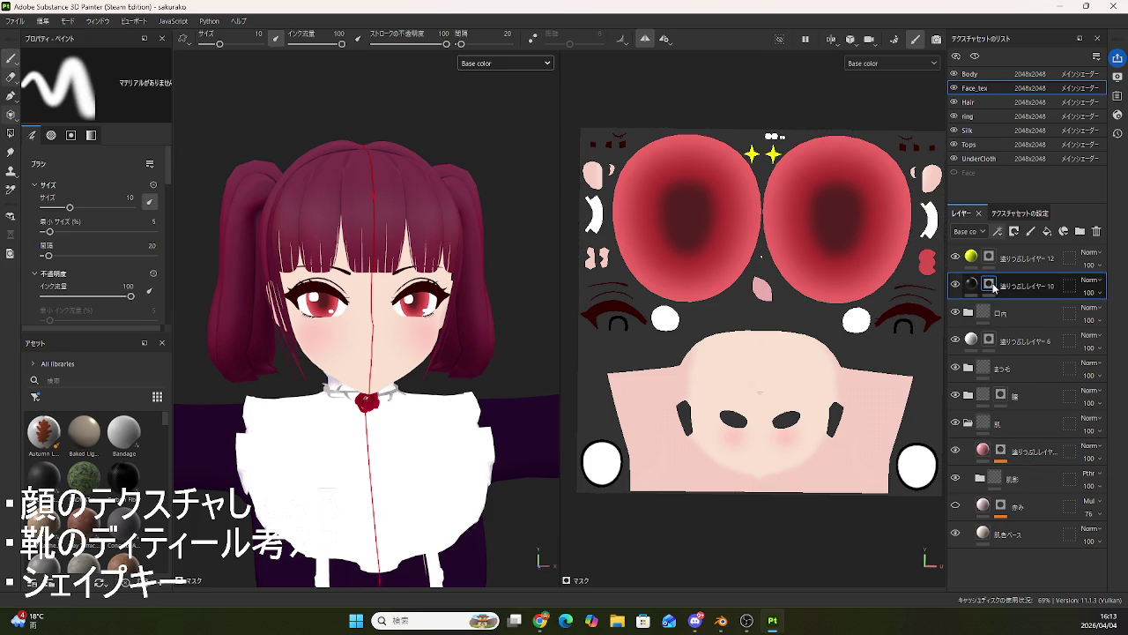
{"action": "left_click", "coordinate": [12, 134]}
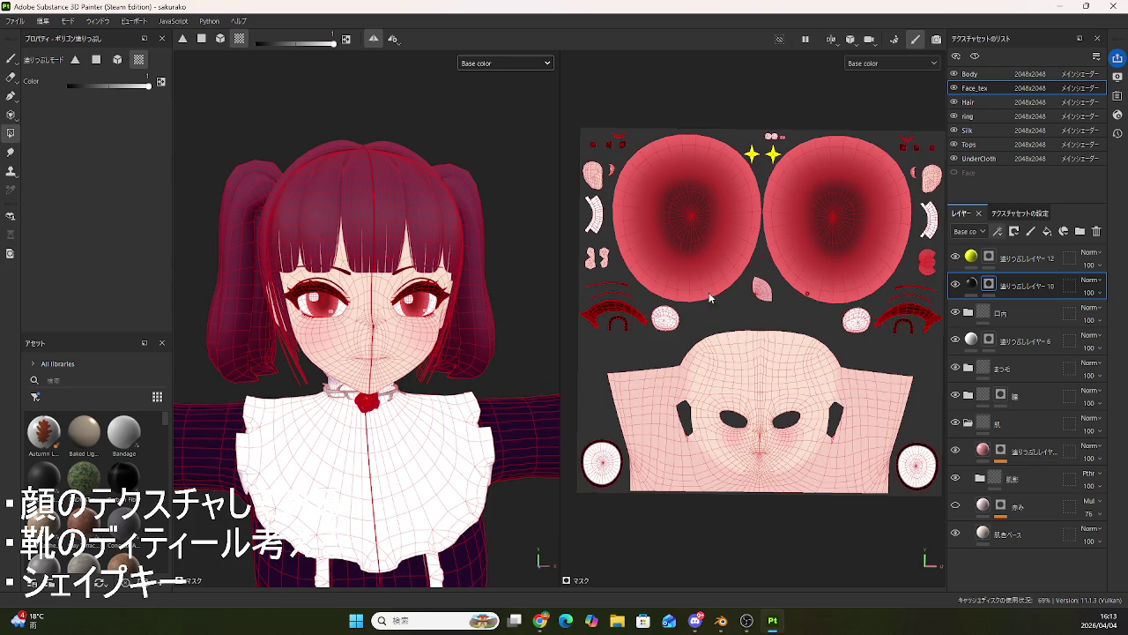
{"action": "left_click", "coordinate": [12, 59]}
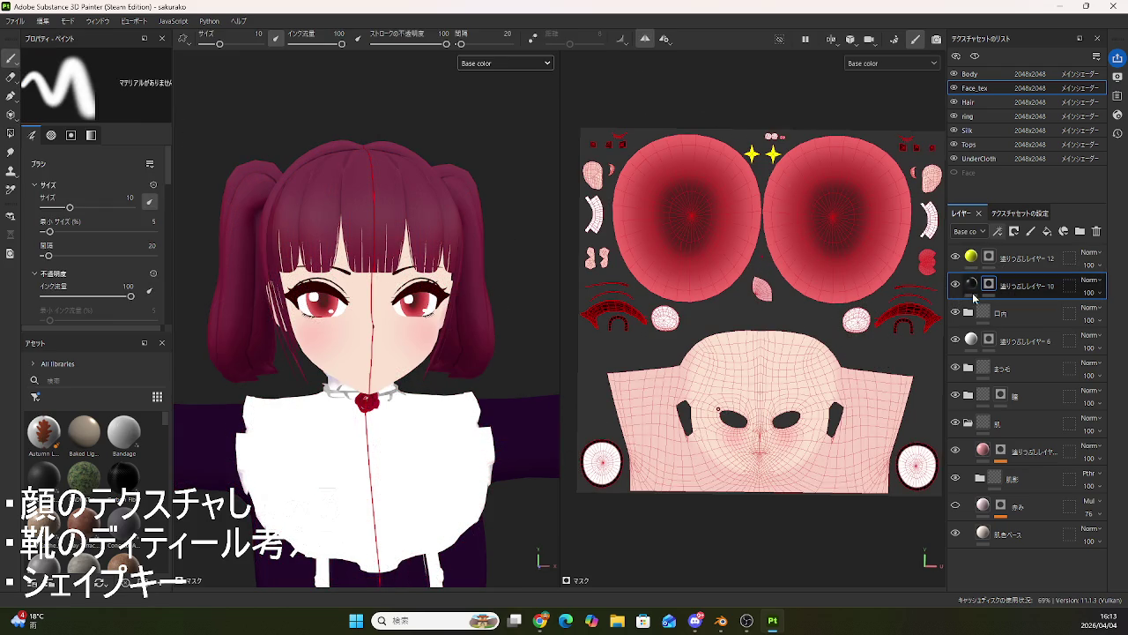
{"action": "right_click_drag", "start_coordinate": [919, 300], "coordinate": [750, 300], "text": "ctrl"}
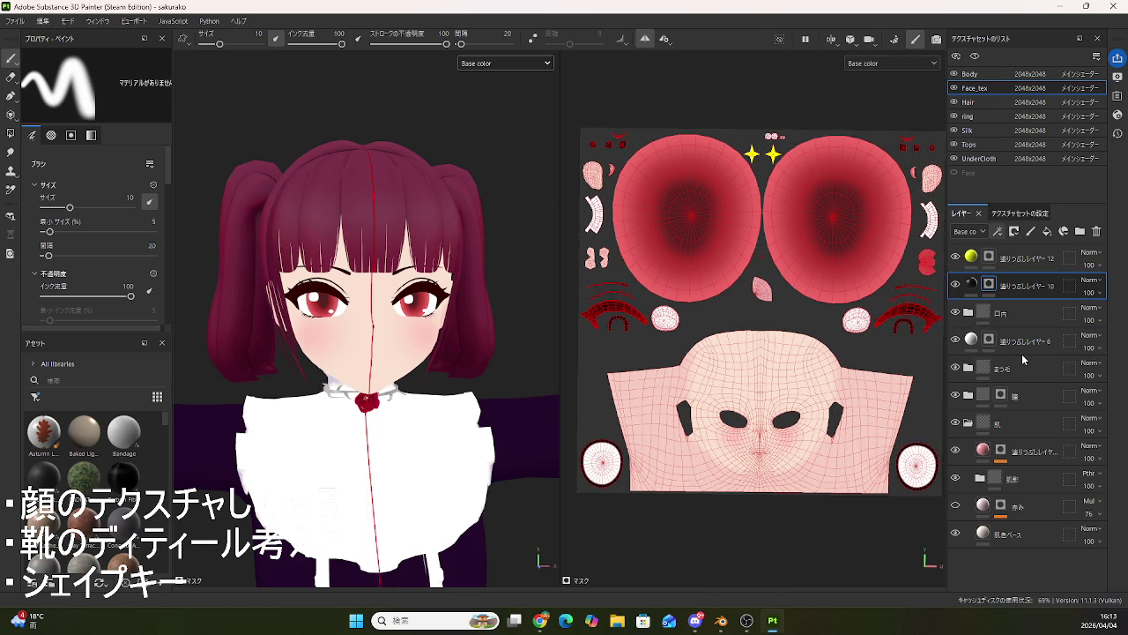
- Collapse the 肌 folder and expand the まつ毛 eyelash folder, checking the face from the front
{"action": "left_click", "coordinate": [968, 424]}
{"action": "left_click", "coordinate": [970, 397]}
{"action": "left_click", "coordinate": [970, 397]}
{"action": "left_click", "coordinate": [971, 370]}
{"action": "mouse_move", "coordinate": [432, 387]}
{"action": "left_mouse_down", "text": "alt"}
{"action": "mouse_move", "coordinate": [370, 385]}
{"action": "mouse_move", "coordinate": [377, 342]}
{"action": "mouse_move", "coordinate": [393, 410]}
{"action": "mouse_move", "coordinate": [444, 394]}
{"action": "mouse_move", "coordinate": [510, 406]}
{"action": "mouse_move", "coordinate": [483, 403]}
{"action": "left_mouse_up", "text": "alt"}
{"action": "scroll", "coordinate": [388, 348], "scroll_direction": "up", "scroll_amount": 3}
{"action": "scroll", "coordinate": [405, 353], "scroll_direction": "up", "scroll_amount": 3}
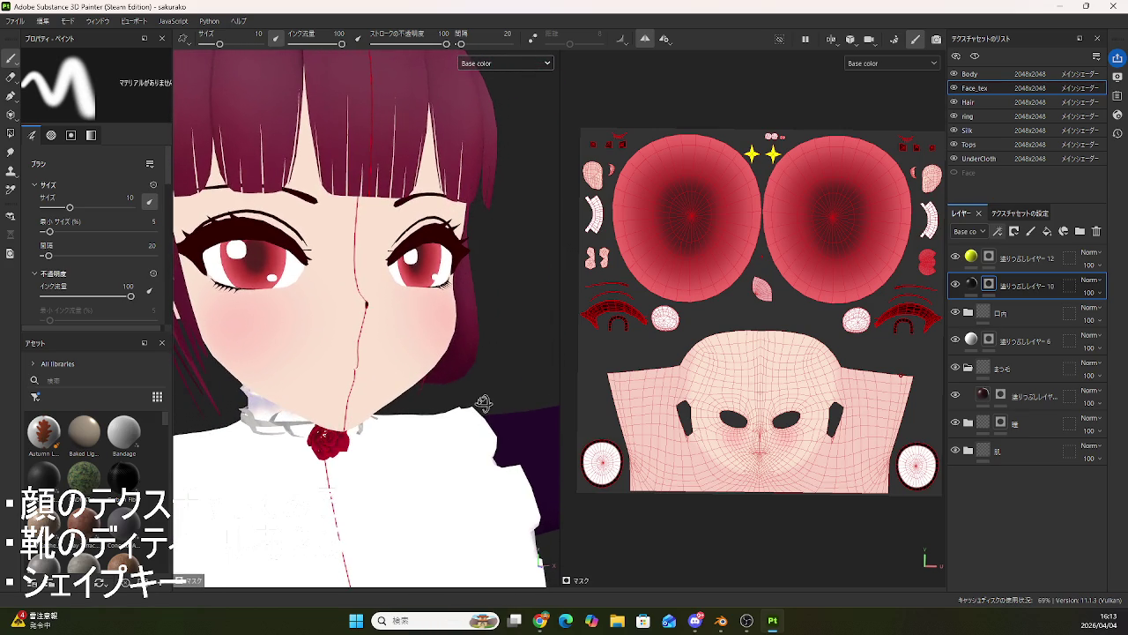
{"action": "mouse_move", "coordinate": [483, 402]}
{"action": "left_mouse_down", "text": "alt"}
{"action": "mouse_move", "coordinate": [431, 405]}
{"action": "mouse_move", "coordinate": [451, 399]}
{"action": "left_mouse_up", "text": "alt"}
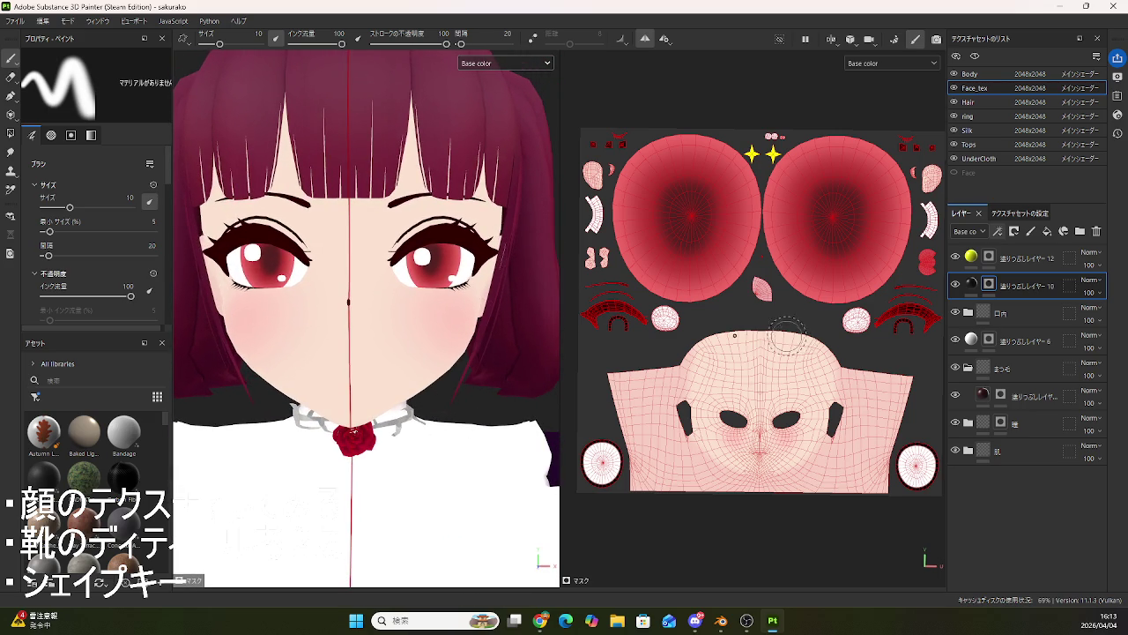
- Add fill layer 塗りつぶしレイヤー 14 above the existing fill layer in the まつ毛 folder
{"action": "left_click", "coordinate": [1010, 372]}
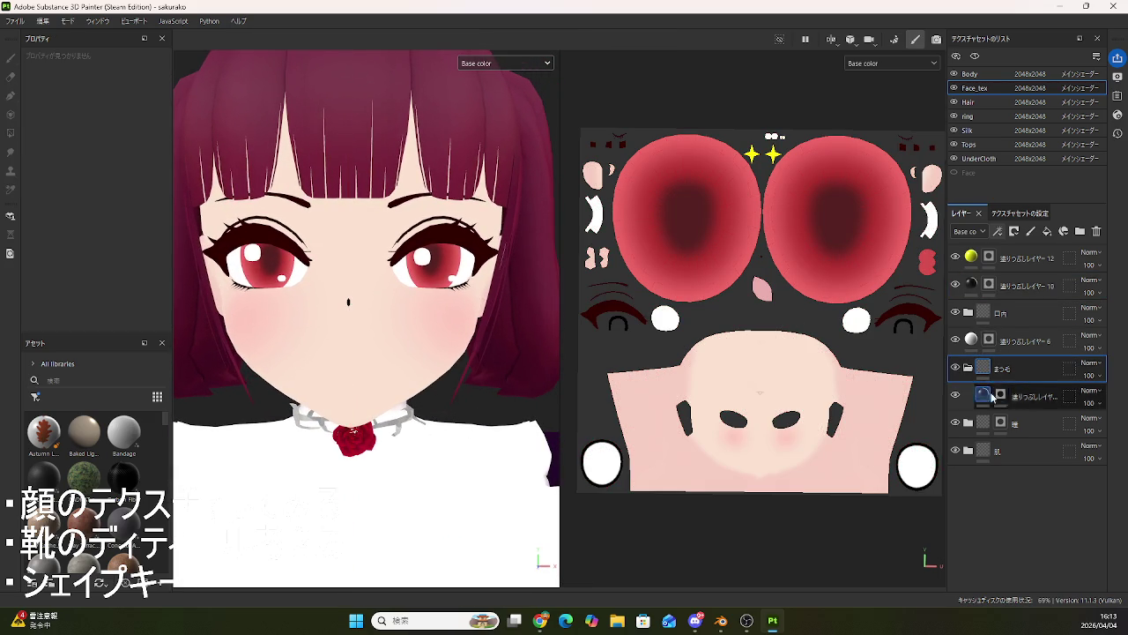
{"action": "left_click", "coordinate": [1034, 399]}
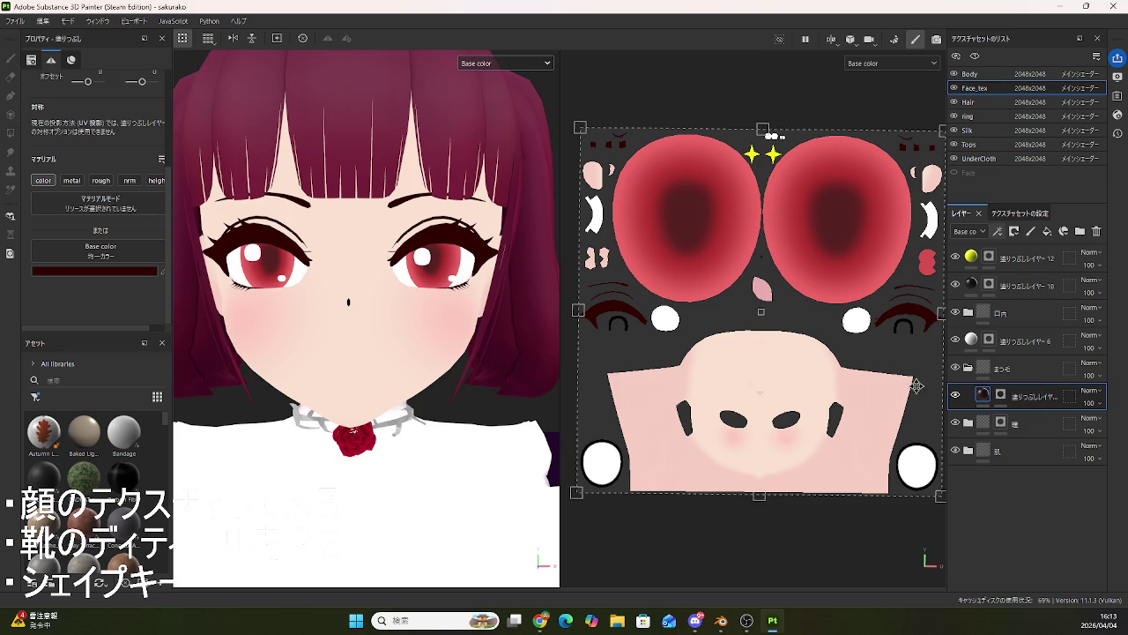
{"action": "left_click_drag", "start_coordinate": [377, 392], "coordinate": [379, 393], "text": "alt"}
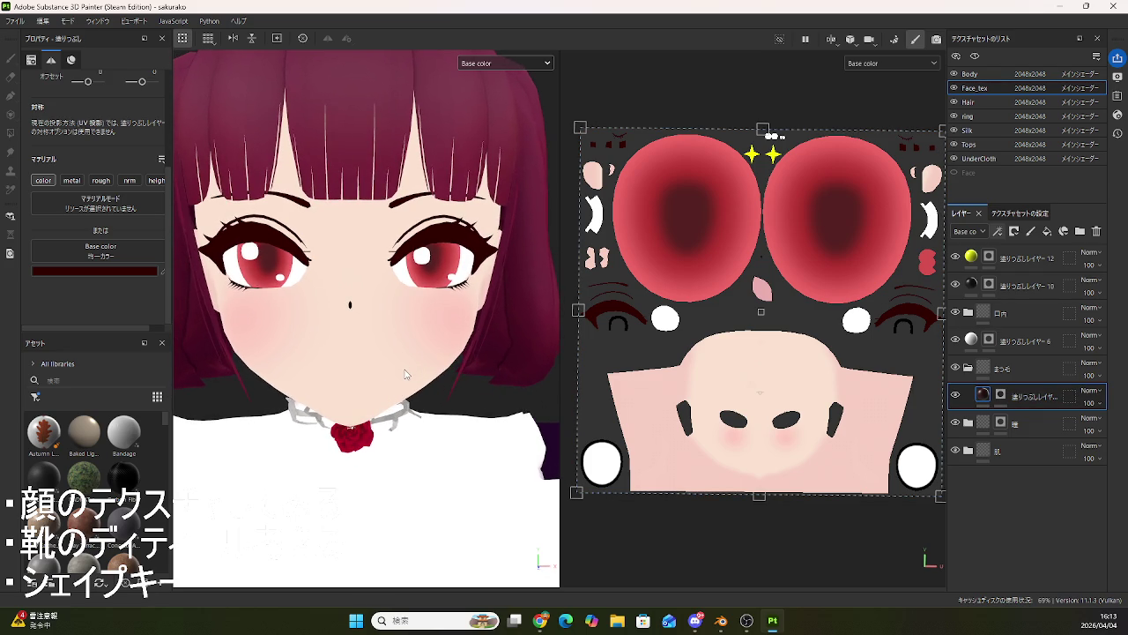
{"action": "left_click", "coordinate": [985, 393]}
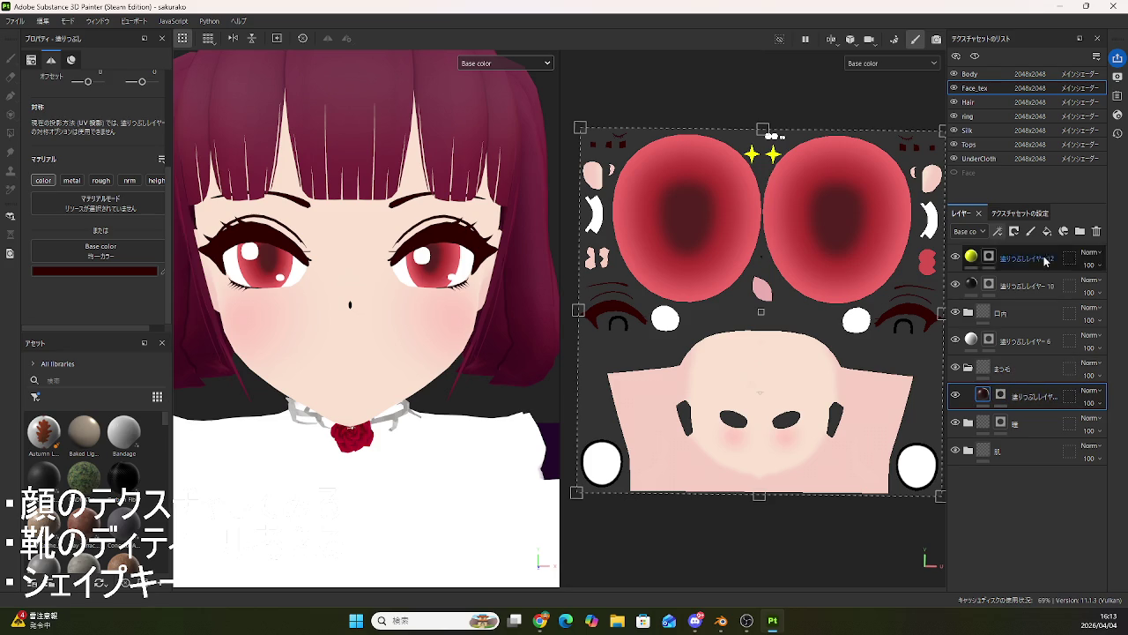
{"action": "left_click", "coordinate": [1048, 234]}
{"action": "left_click", "coordinate": [1014, 231]}
- Give 塗りつぶしレイヤー 14 a black mask and the Screen blend mode
{"action": "left_click", "coordinate": [1058, 263]}
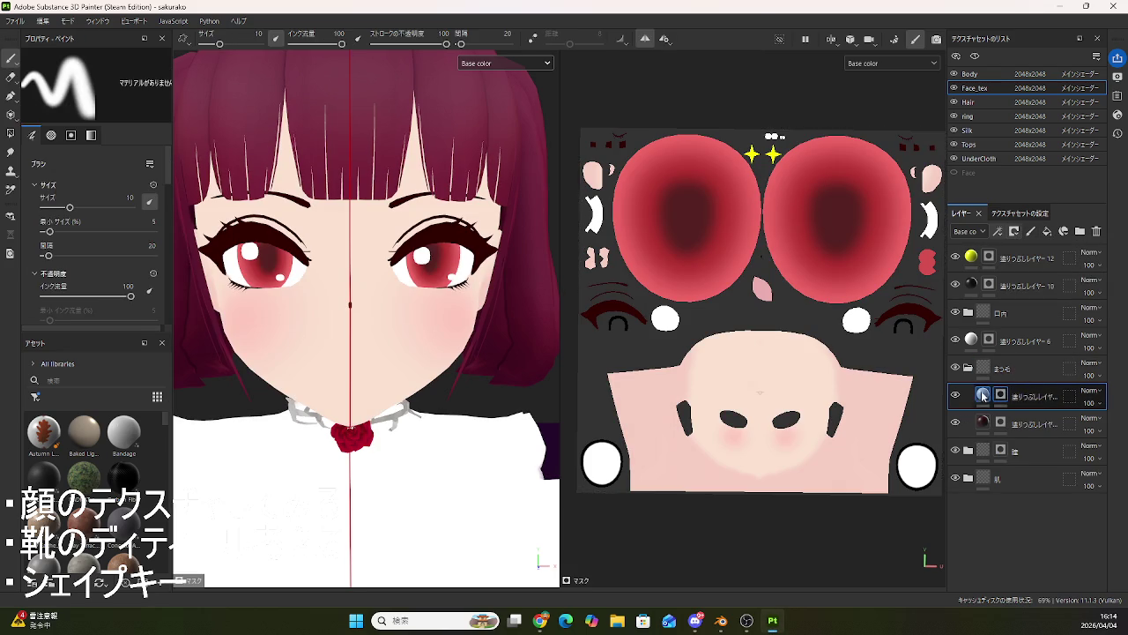
{"action": "left_click", "coordinate": [1100, 391]}
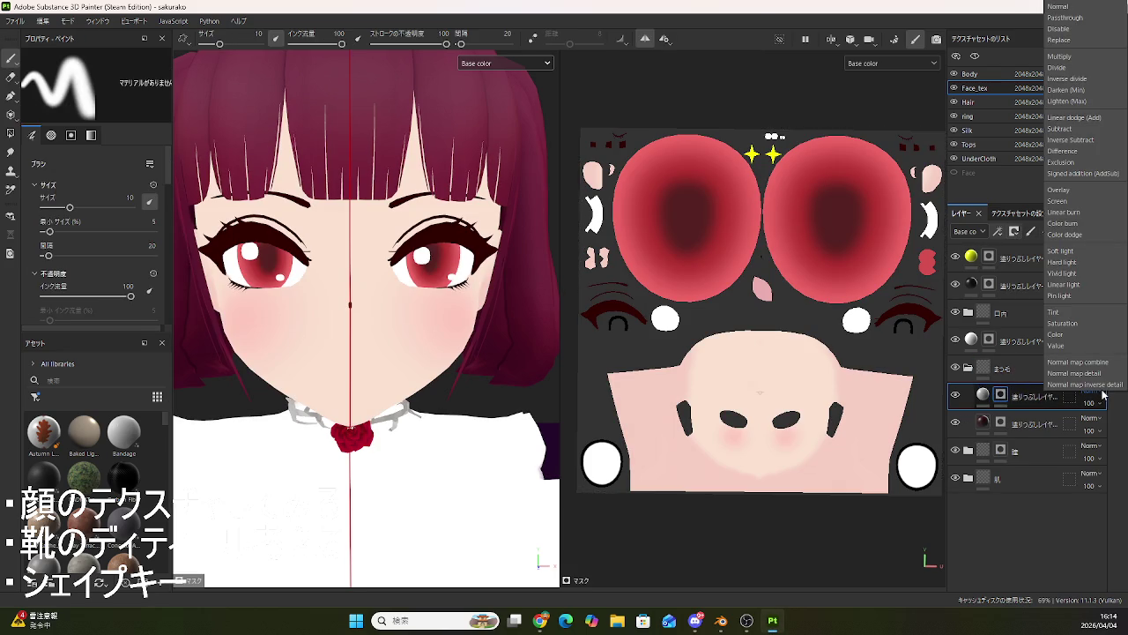
{"action": "left_click", "coordinate": [1058, 201]}
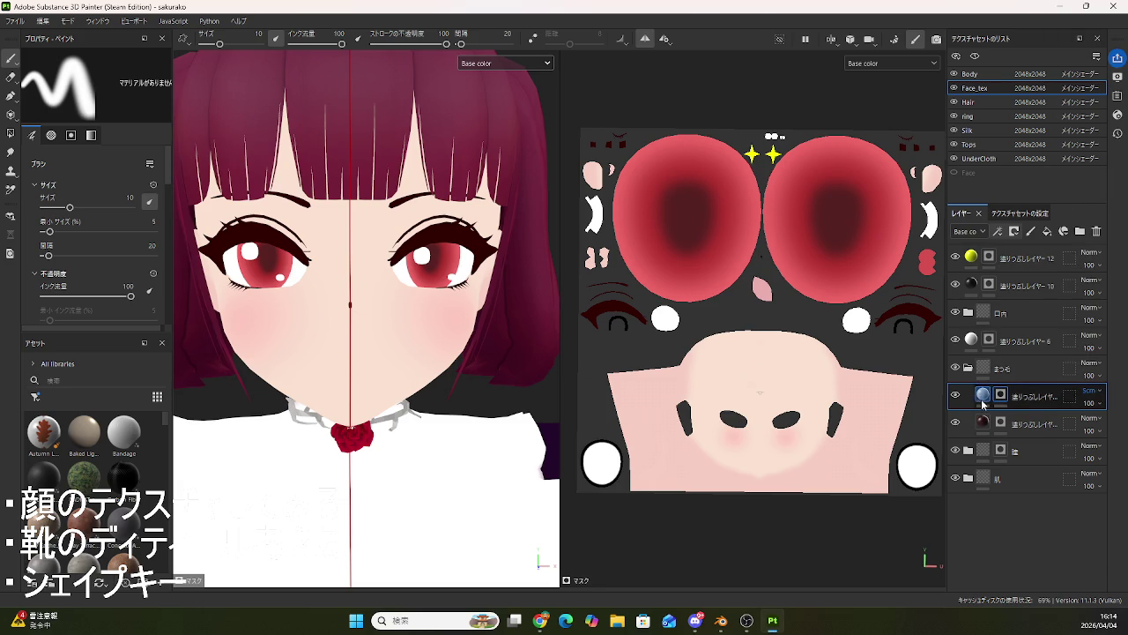